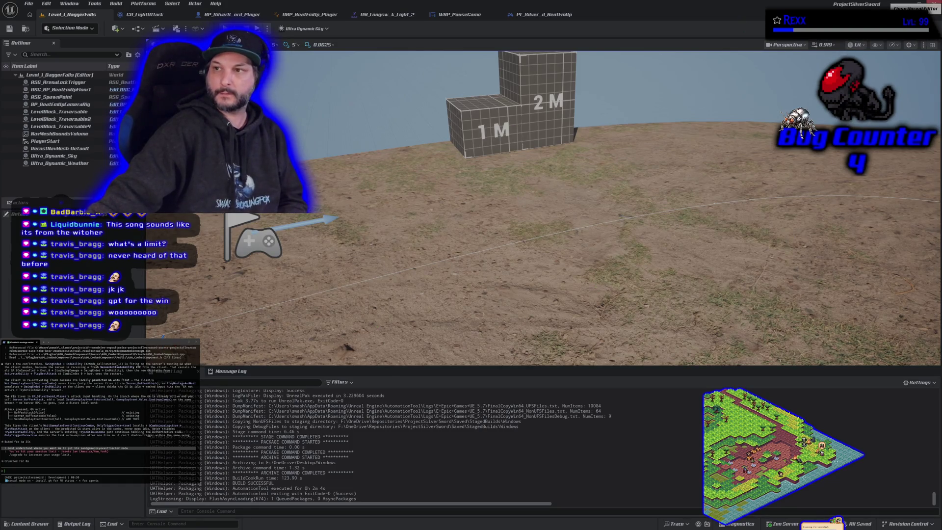
Alt+Tab to Rider showing ASG_CombatComponent.cpp, then close the IDE window
{"action": "key", "text": "alt+Tab"}
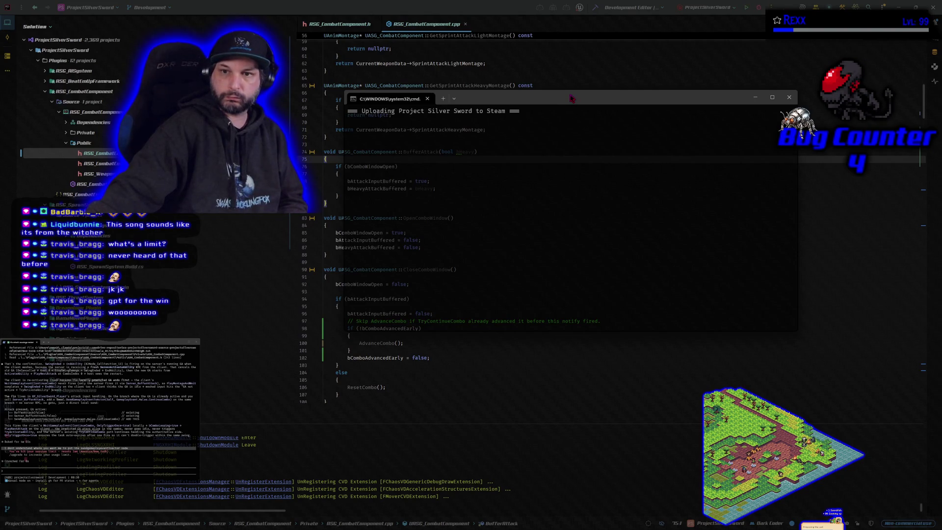
{"action": "left_click", "coordinate": [933, 7]}
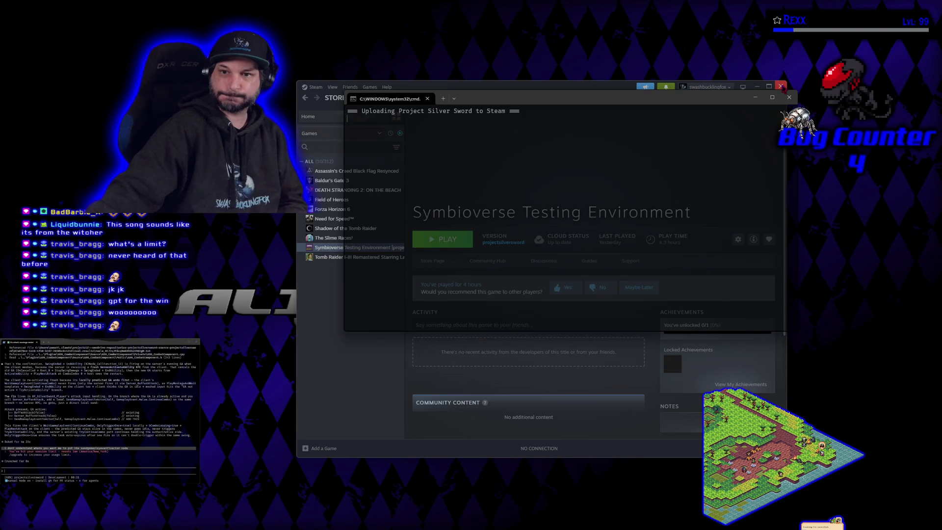
Close the Steam window and drag the upload console to a new spot
{"action": "left_click", "coordinate": [781, 87]}
{"action": "mouse_move", "coordinate": [587, 102]}
{"action": "left_mouse_down"}
{"action": "mouse_move", "coordinate": [537, 55]}
{"action": "mouse_move", "coordinate": [525, 129]}
{"action": "left_mouse_up"}
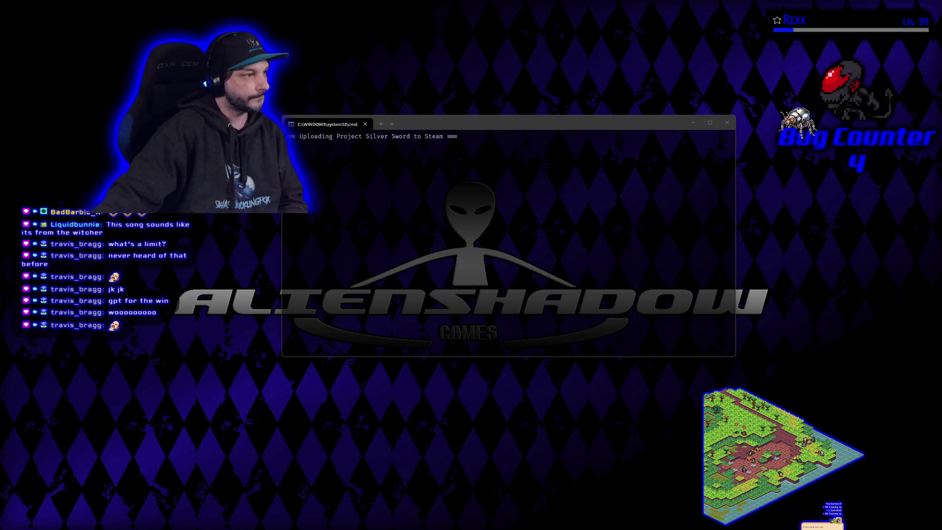
Wait for the Project Silver Sword upload to finish, then dismiss the console
{"action": "left_click", "coordinate": [450, 126]}
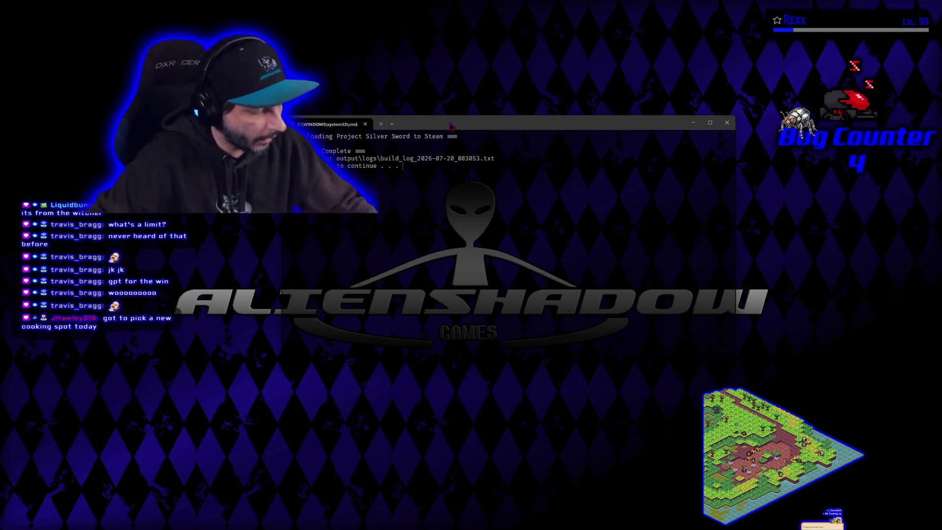
{"action": "key", "text": "Return"}
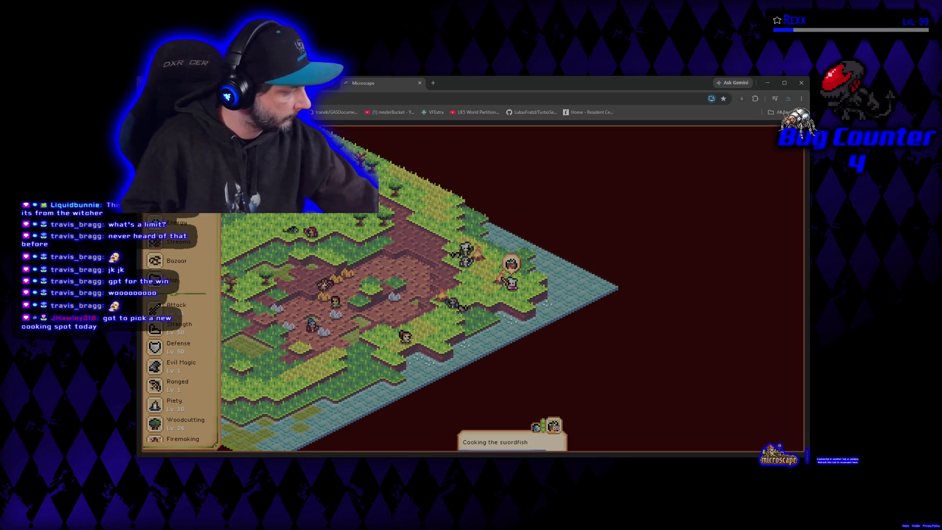
{"action": "key", "text": "alt+Tab"}
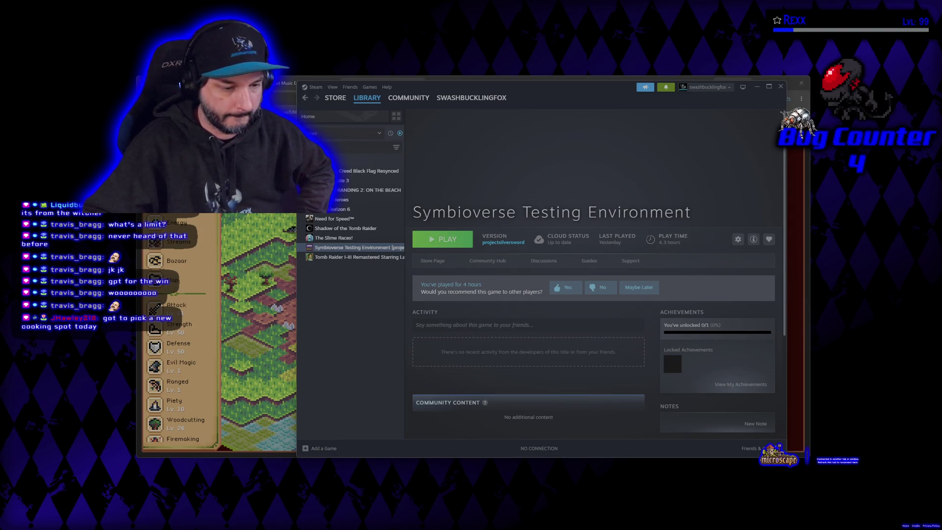
{"action": "key", "text": "alt+Tab"}
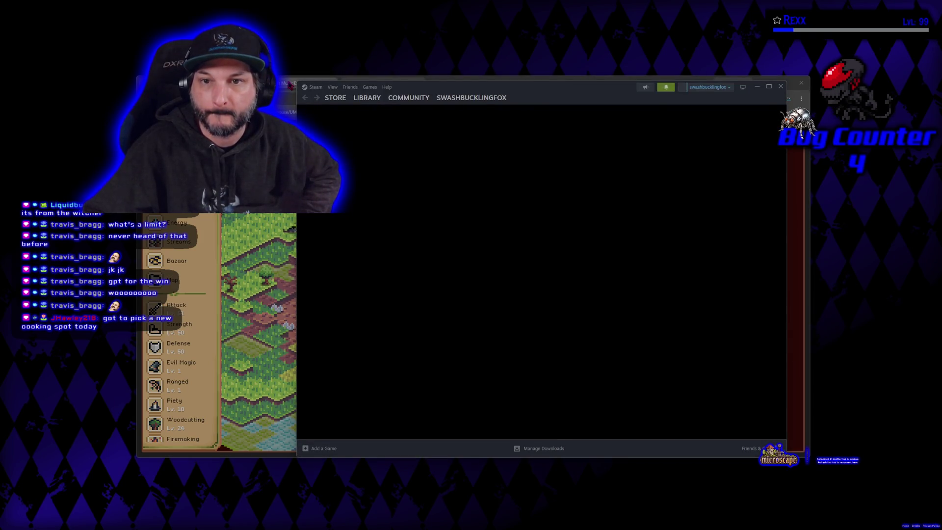
{"action": "left_click", "coordinate": [289, 83]}
{"action": "left_click", "coordinate": [373, 83]}
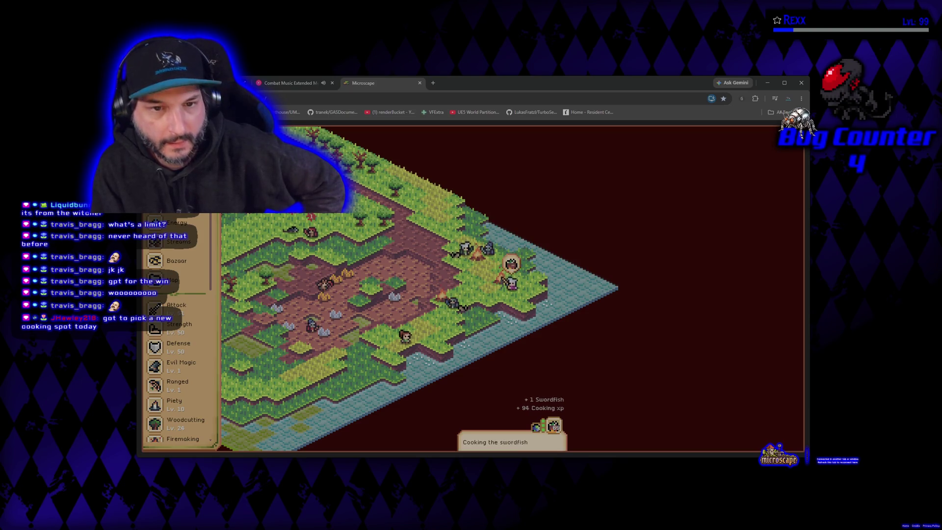
Open the Swordfish recipe under Cooking and show its cooking spots on the map
{"action": "scroll", "coordinate": [180, 310], "scroll_direction": "down", "scroll_amount": 2}
{"action": "scroll", "coordinate": [180, 310], "scroll_direction": "down", "scroll_amount": 2}
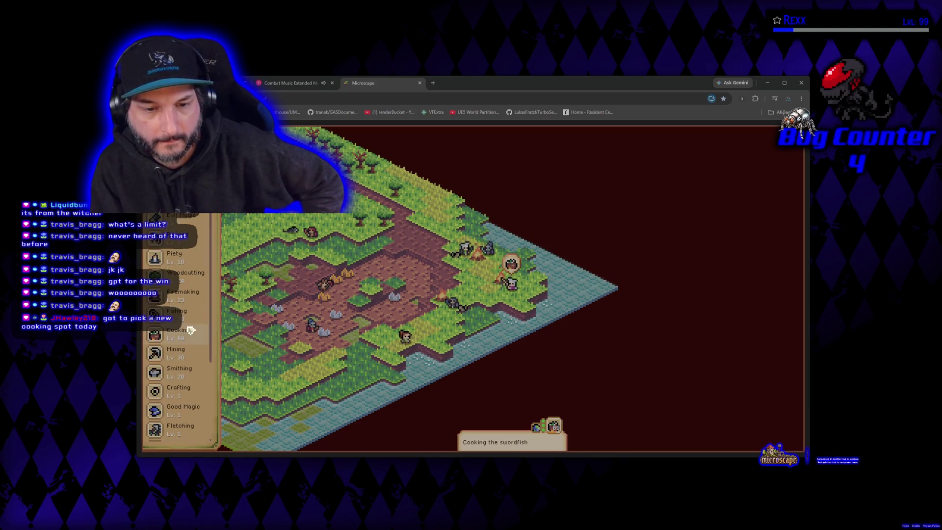
{"action": "left_click", "coordinate": [188, 331]}
{"action": "scroll", "coordinate": [314, 281], "scroll_direction": "down", "scroll_amount": 10}
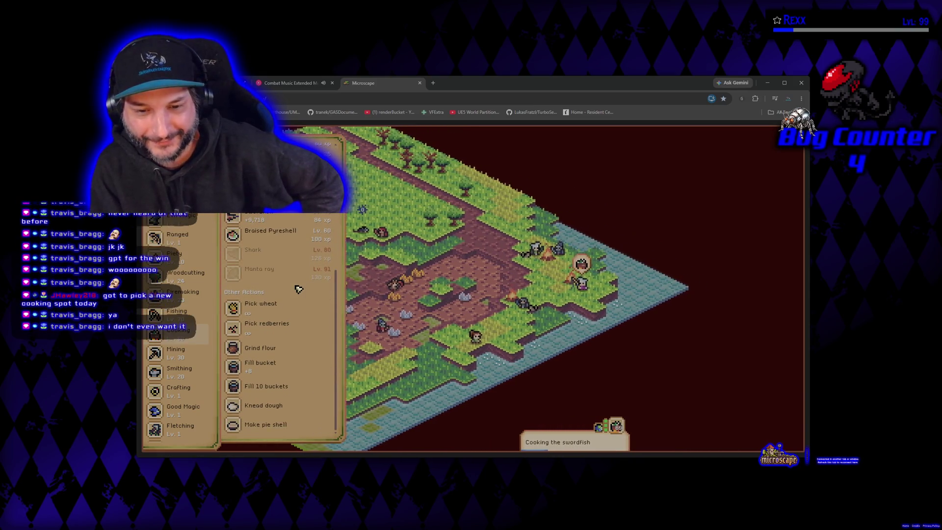
{"action": "scroll", "coordinate": [248, 310], "scroll_direction": "up", "scroll_amount": 1}
{"action": "left_click", "coordinate": [279, 260]}
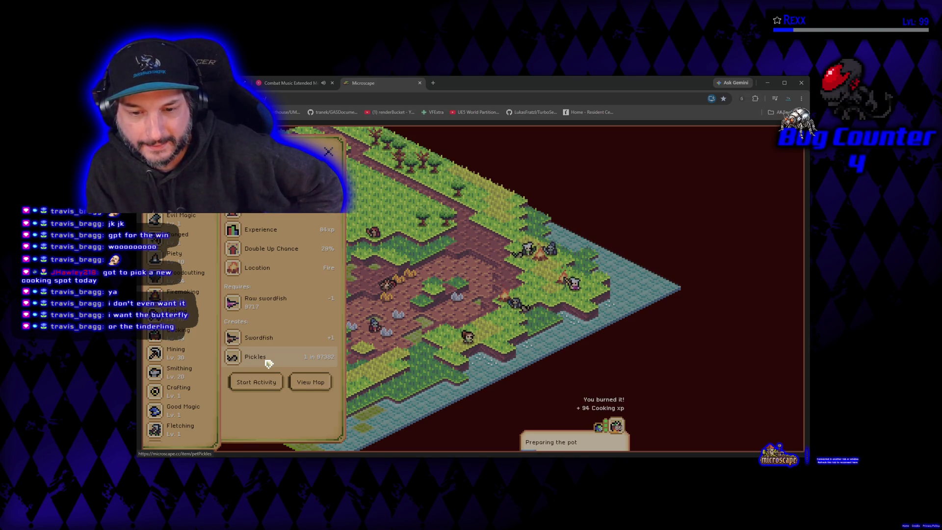
{"action": "left_click", "coordinate": [323, 385]}
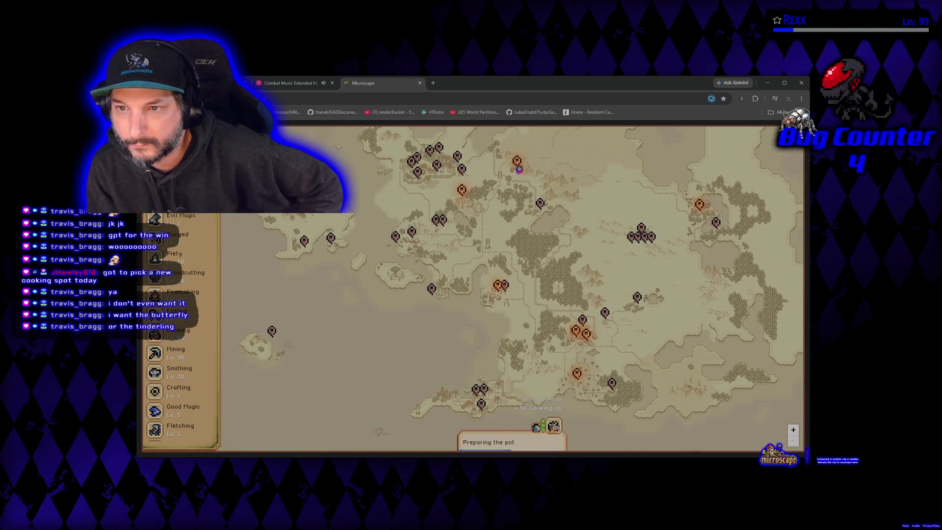
Preview Black Knight's Fort, Goblin Camp and Old Dwarven Tunnels on the world map
{"action": "left_click", "coordinate": [519, 166]}
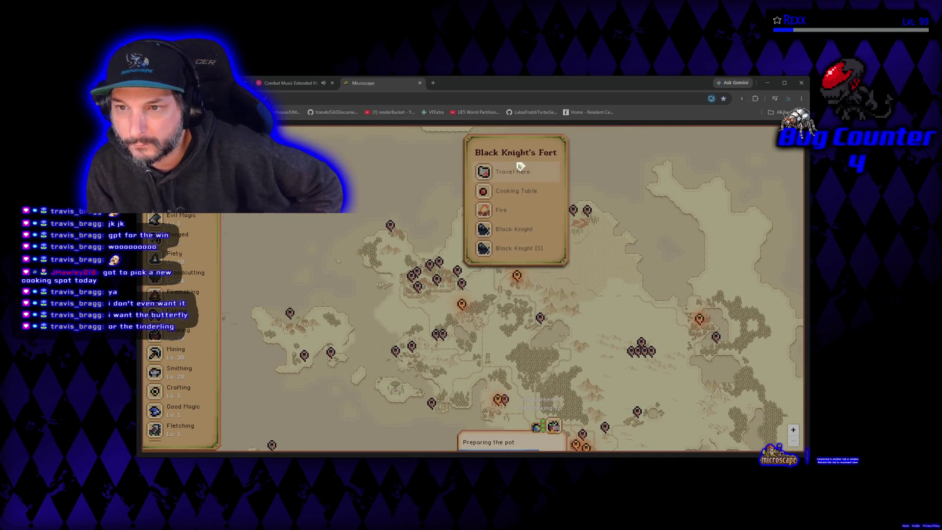
{"action": "left_click", "coordinate": [462, 305]}
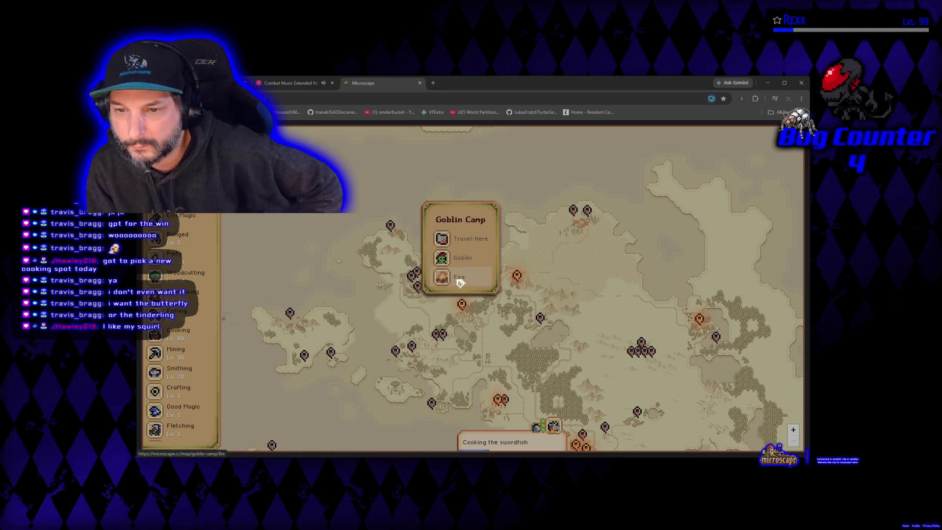
{"action": "left_click", "coordinate": [460, 282]}
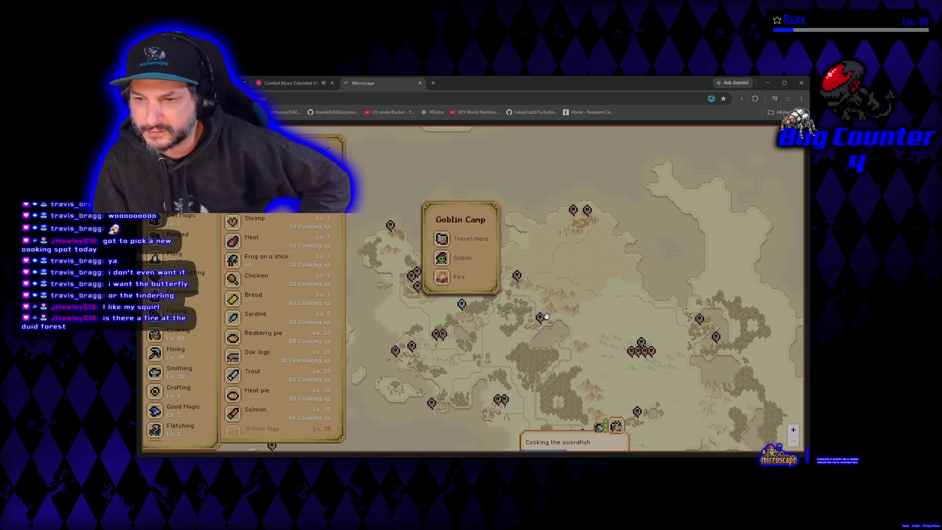
{"action": "mouse_move", "coordinate": [584, 368]}
{"action": "left_mouse_down"}
{"action": "mouse_move", "coordinate": [559, 242]}
{"action": "mouse_move", "coordinate": [646, 236]}
{"action": "left_mouse_up"}
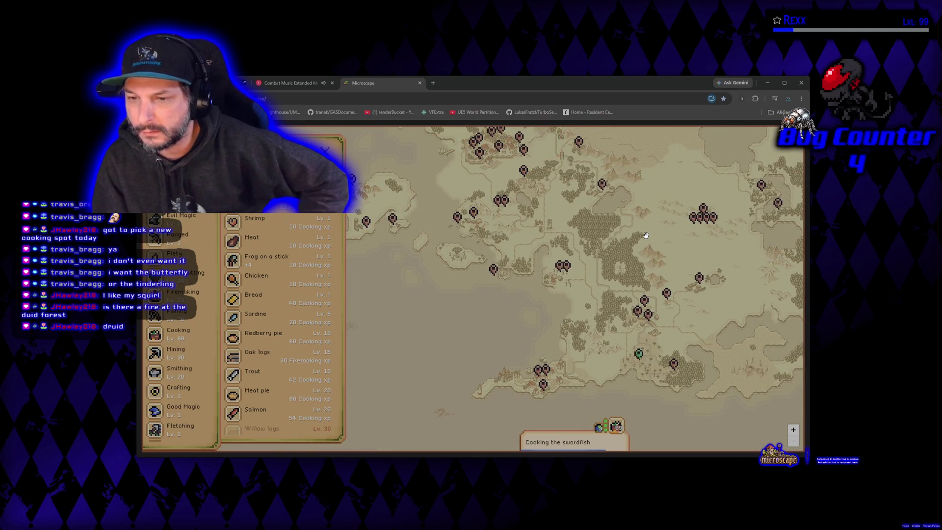
{"action": "mouse_move", "coordinate": [552, 203]}
{"action": "left_mouse_down"}
{"action": "mouse_move", "coordinate": [576, 260]}
{"action": "mouse_move", "coordinate": [570, 308]}
{"action": "left_mouse_up"}
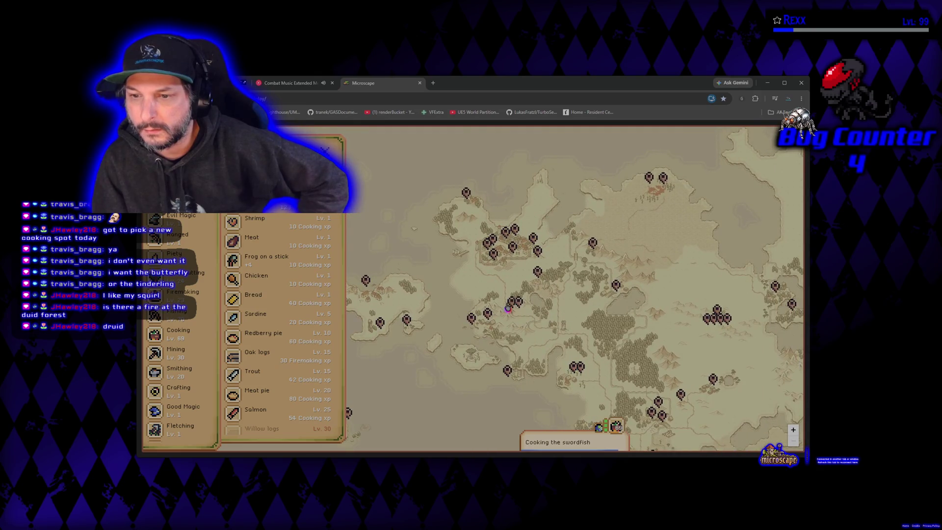
{"action": "left_click", "coordinate": [521, 307]}
{"action": "left_click", "coordinate": [521, 306]}
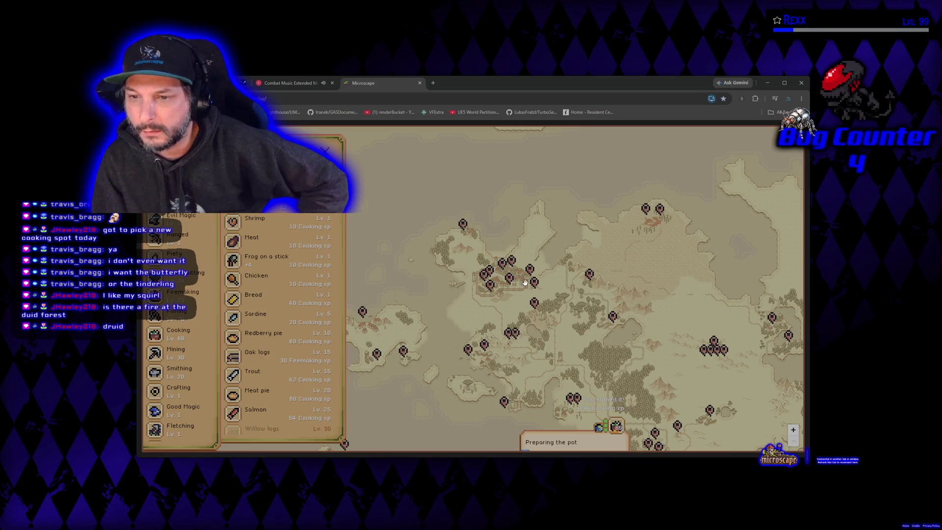
{"action": "left_click", "coordinate": [589, 278]}
{"action": "left_click_drag", "start_coordinate": [455, 243], "coordinate": [586, 268]}
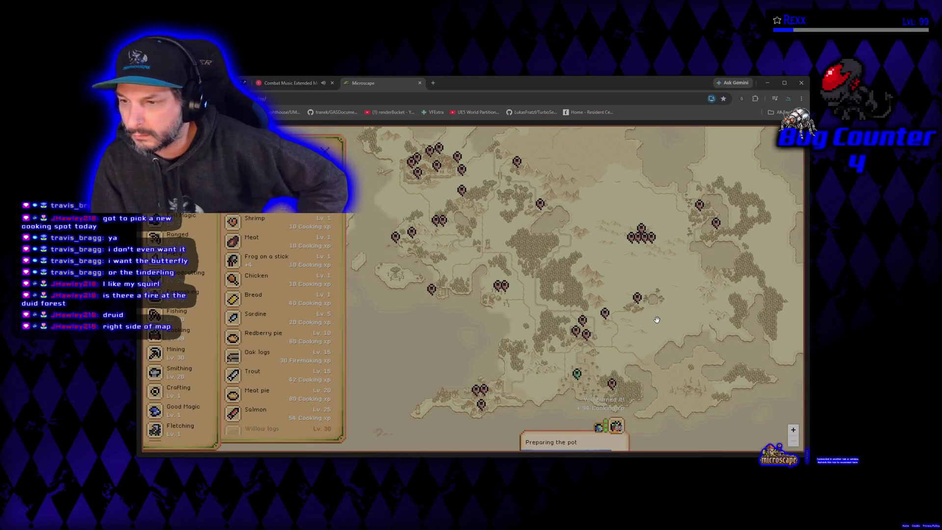
Check Havendell Dungeon, Elshand Temple B3 and nearby markers, then open Havendell's details
{"action": "left_click", "coordinate": [700, 206]}
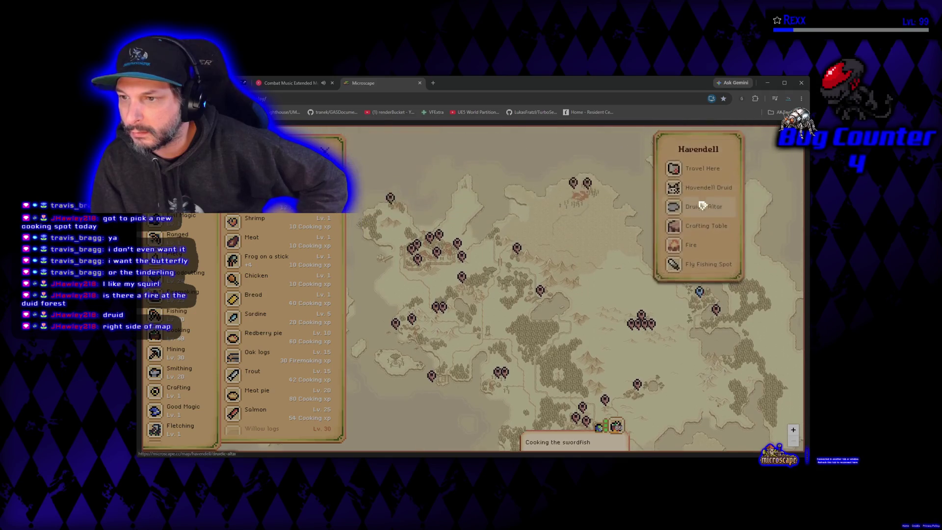
{"action": "left_click", "coordinate": [716, 313]}
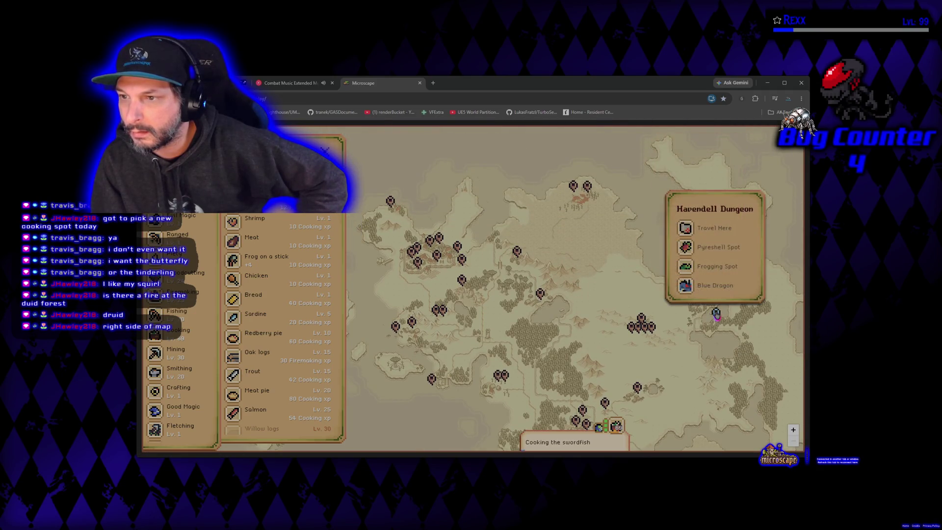
{"action": "left_click", "coordinate": [643, 327]}
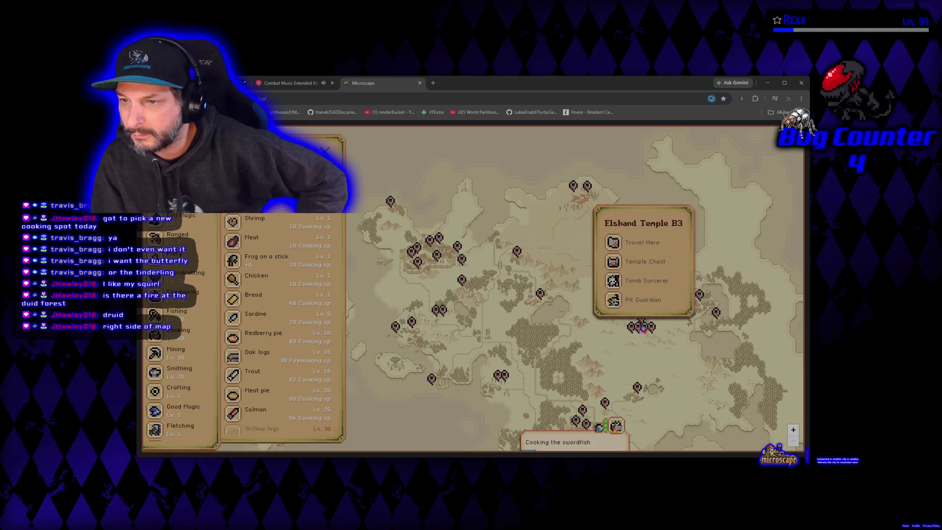
{"action": "left_click", "coordinate": [638, 326]}
{"action": "left_click", "coordinate": [673, 336]}
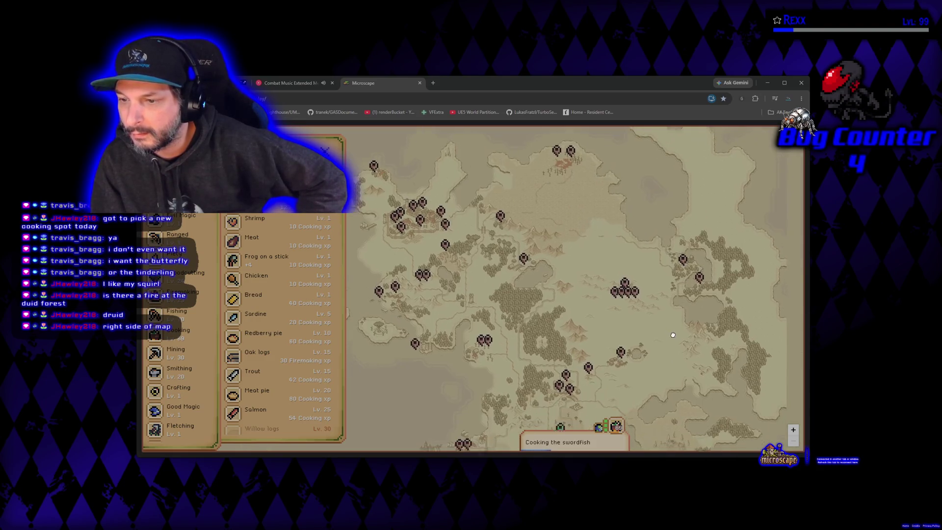
{"action": "left_click", "coordinate": [638, 348]}
{"action": "left_click", "coordinate": [603, 355]}
{"action": "right_click", "coordinate": [603, 355]}
{"action": "left_click_drag", "start_coordinate": [603, 355], "coordinate": [607, 268]}
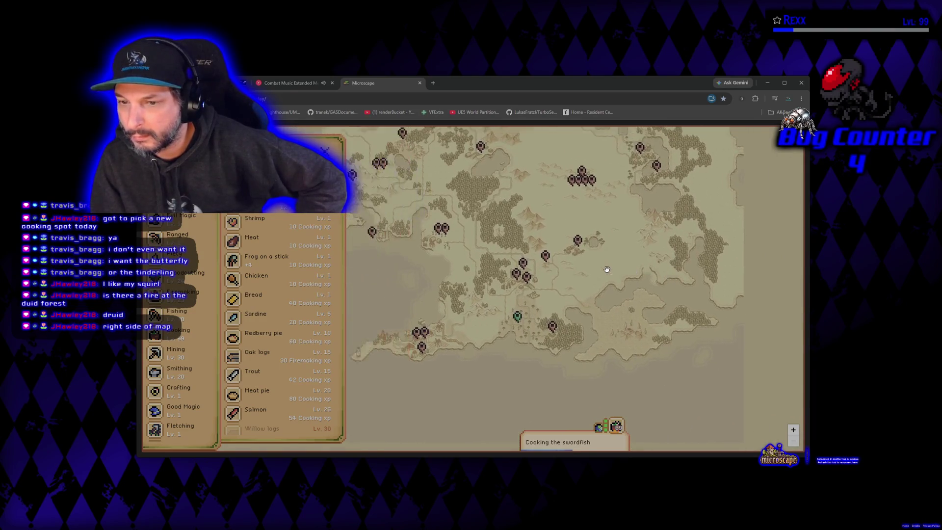
{"action": "left_click_drag", "start_coordinate": [631, 326], "coordinate": [636, 377]}
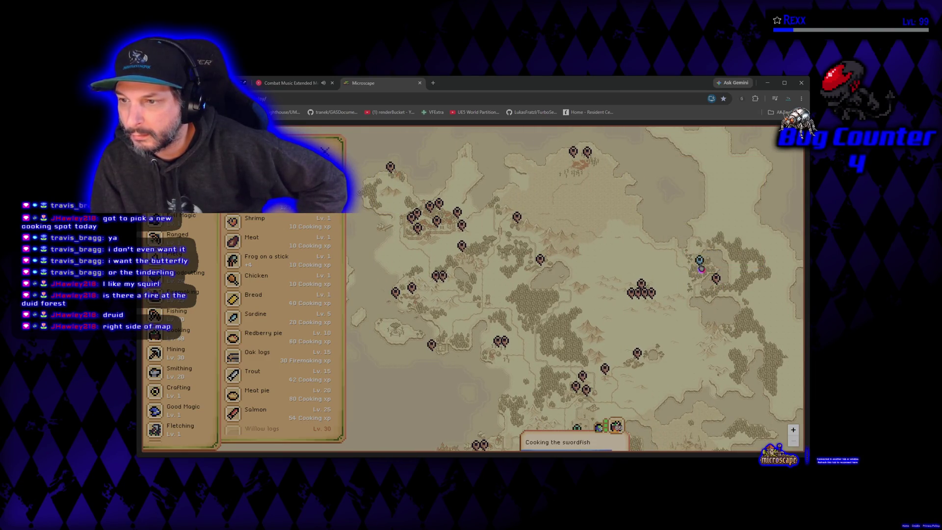
{"action": "left_click", "coordinate": [698, 265]}
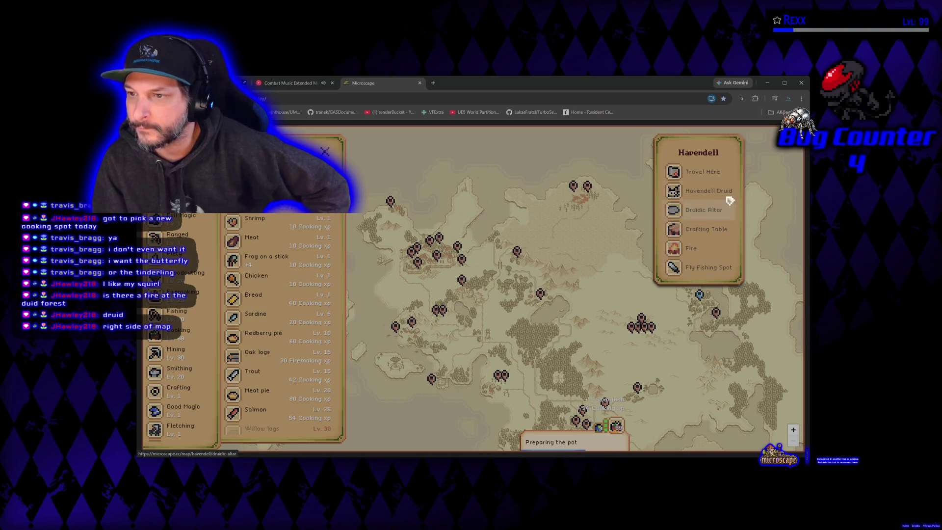
Travel to Havendell and wait for its isometric forest map to load
{"action": "left_click", "coordinate": [706, 172]}
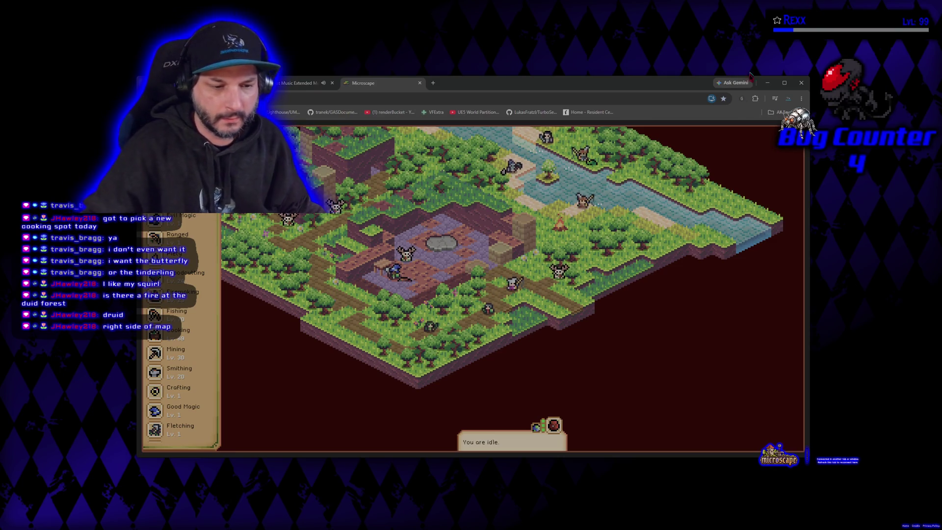
Start cooking Swordfish at the Havendell fire
{"action": "left_click_drag", "start_coordinate": [505, 247], "coordinate": [483, 305]}
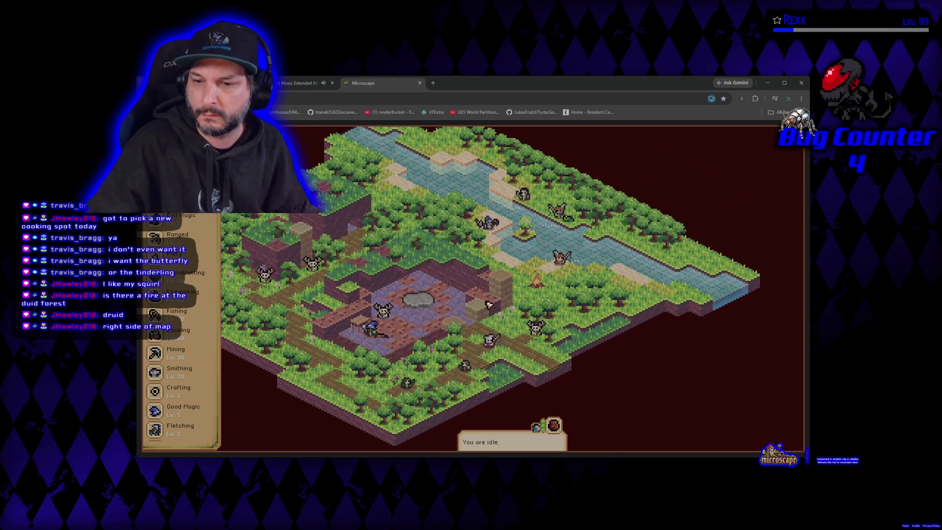
{"action": "left_click", "coordinate": [536, 281]}
{"action": "scroll", "coordinate": [263, 336], "scroll_direction": "down", "scroll_amount": 5}
{"action": "left_click", "coordinate": [274, 363]}
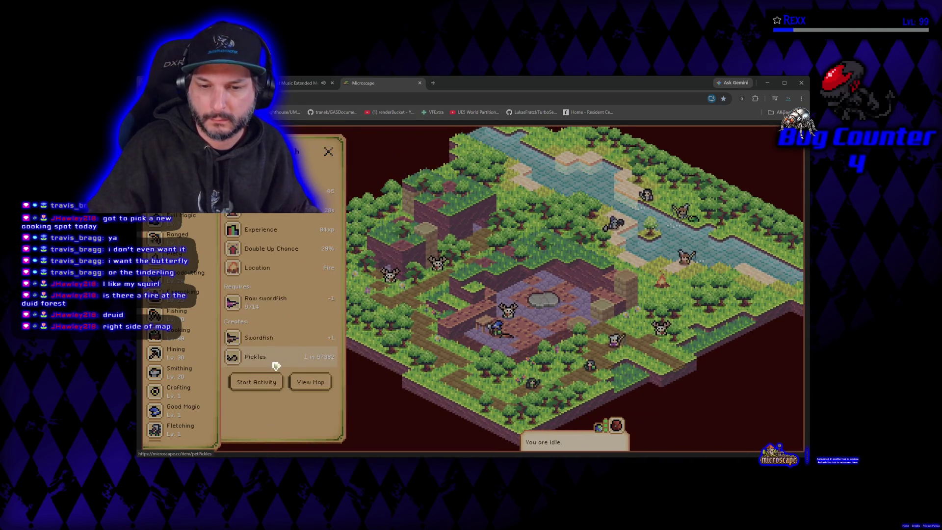
{"action": "left_click", "coordinate": [272, 385]}
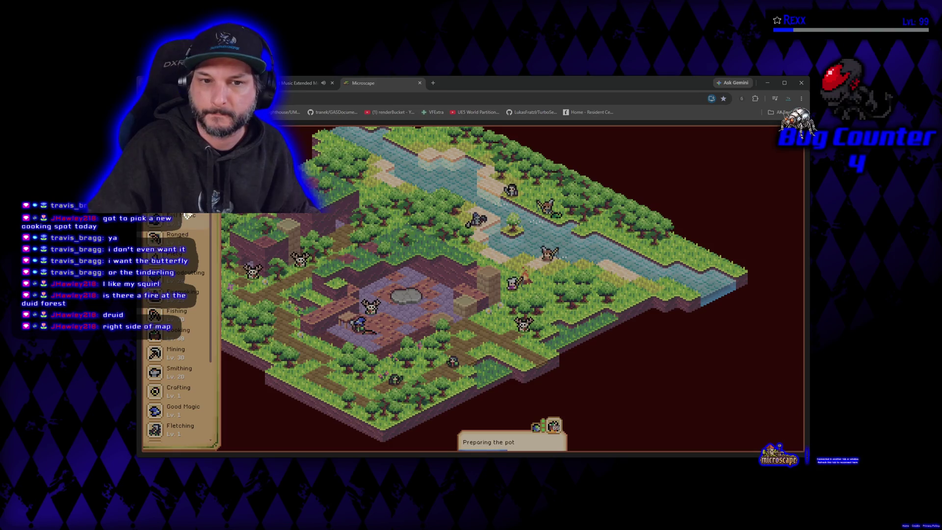
Check the cooking activity's loot panel, then close the Microscape tab
{"action": "scroll", "coordinate": [188, 215], "scroll_direction": "up", "scroll_amount": 3}
{"action": "left_click", "coordinate": [184, 220]}
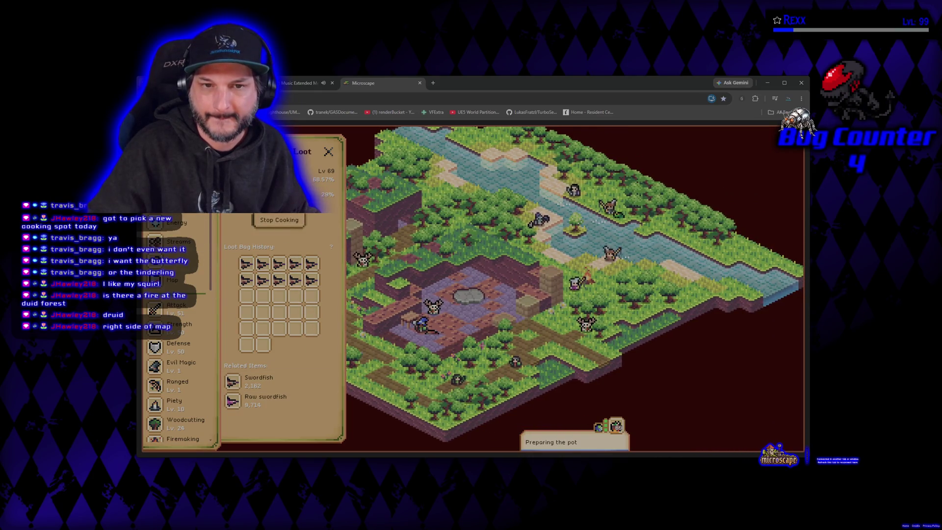
{"action": "scroll", "coordinate": [277, 318], "scroll_direction": "down", "scroll_amount": 2}
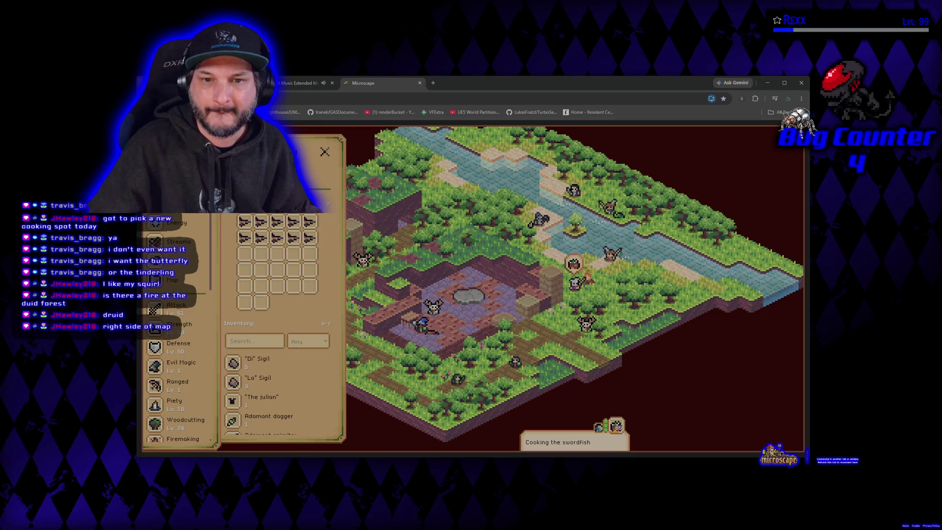
{"action": "left_click", "coordinate": [420, 82]}
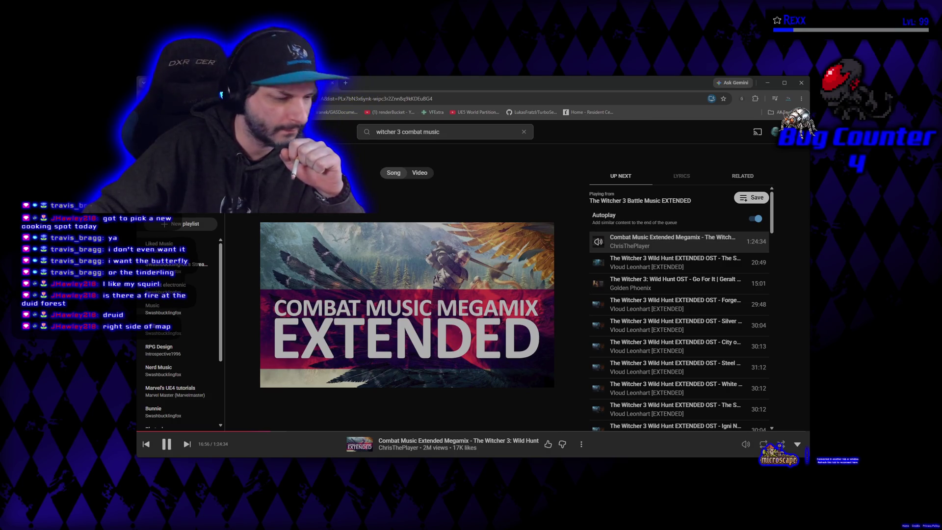
Bring Steam forward, select Symbioverse Testing Environment in the library and press PLAY
{"action": "key", "text": "alt+Tab"}
{"action": "left_click", "coordinate": [367, 98]}
{"action": "left_click", "coordinate": [366, 98]}
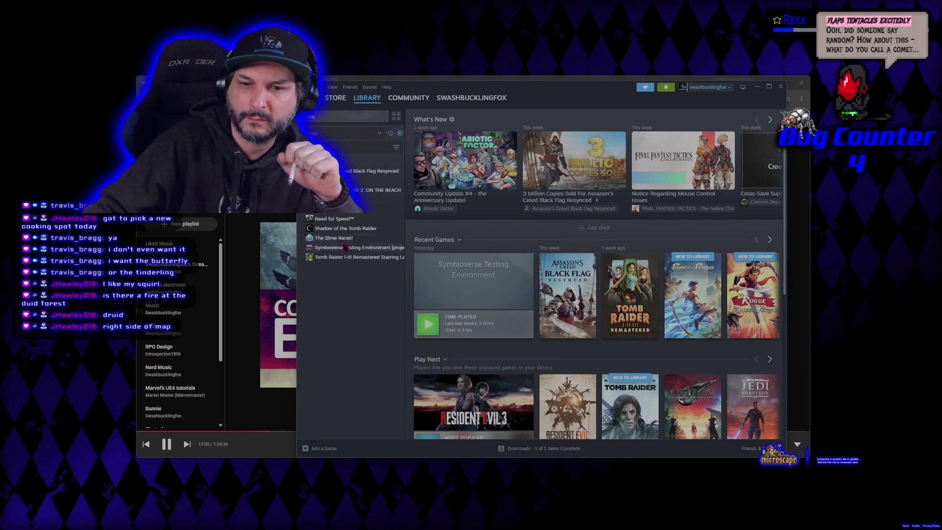
{"action": "left_click", "coordinate": [342, 248]}
{"action": "left_click", "coordinate": [444, 239]}
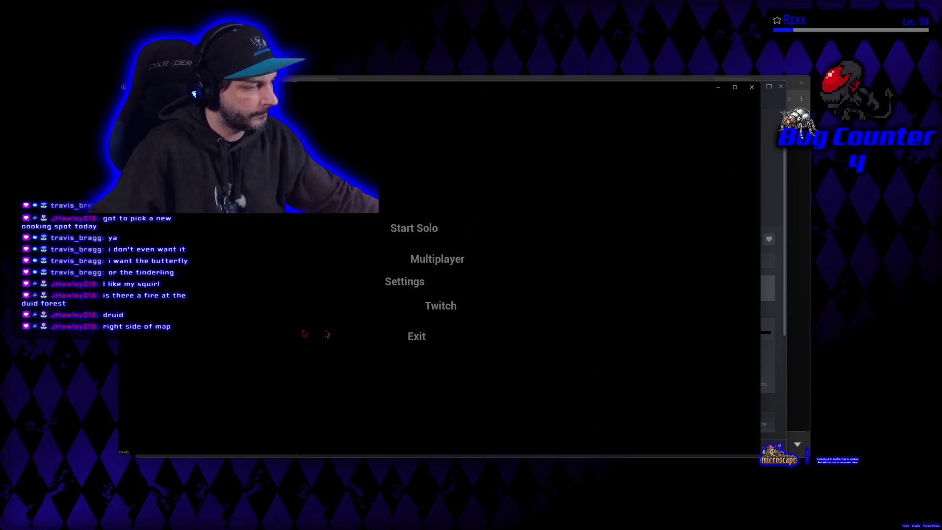
Focus the game window and enter the Multiplayer lobby
{"action": "left_click", "coordinate": [355, 333]}
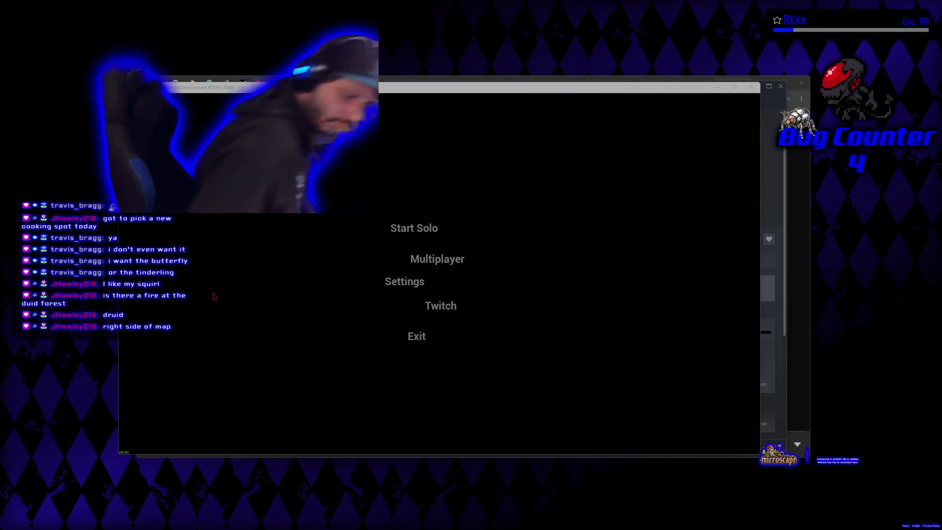
{"action": "left_click", "coordinate": [438, 262]}
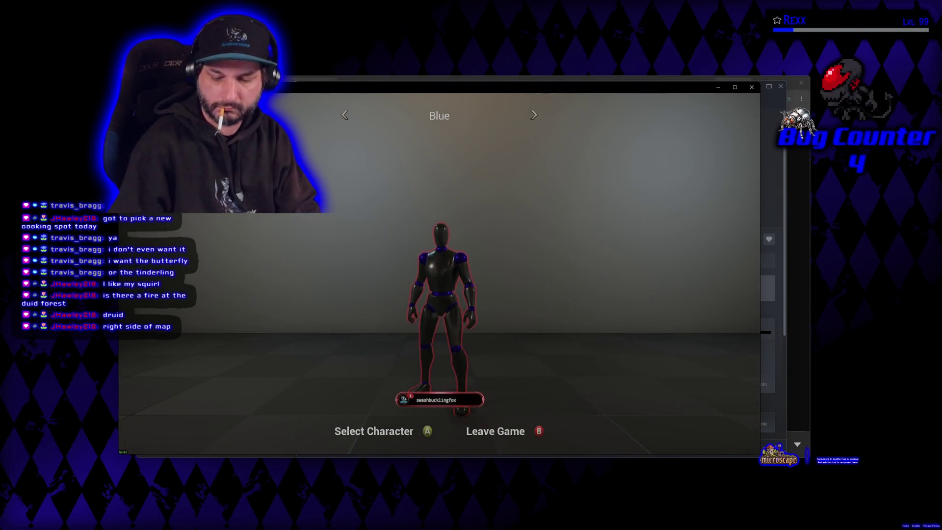
Confirm the Blue character, play the match, then close the game and Steam library
{"action": "key", "text": "Return"}
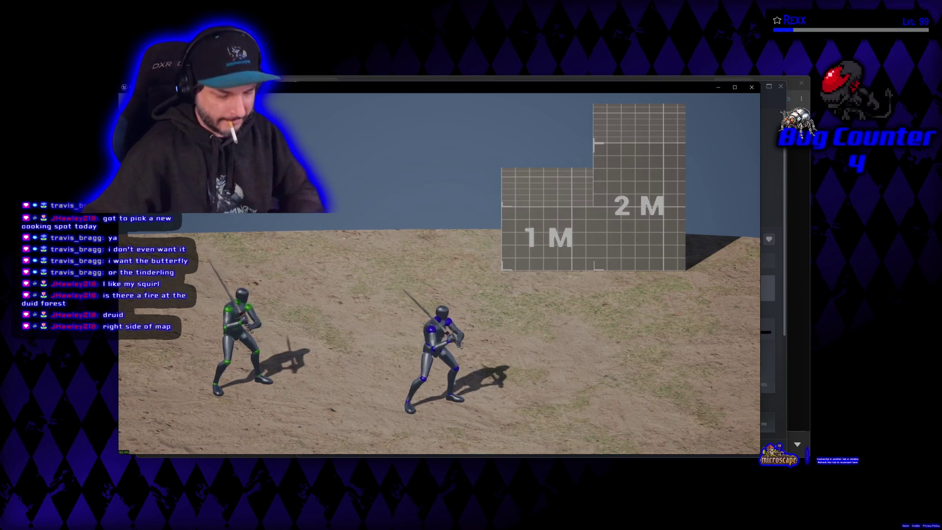
{"action": "key", "text": "alt+Tab"}
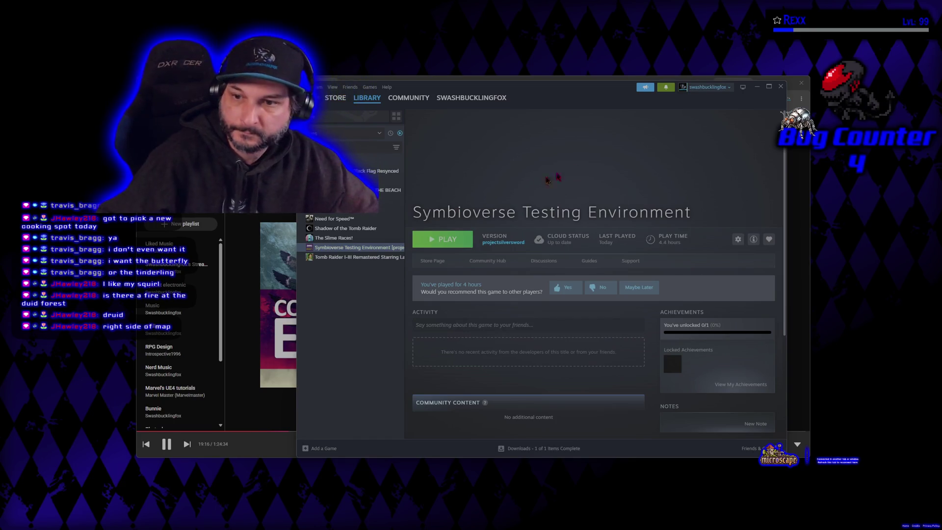
{"action": "left_click", "coordinate": [780, 87]}
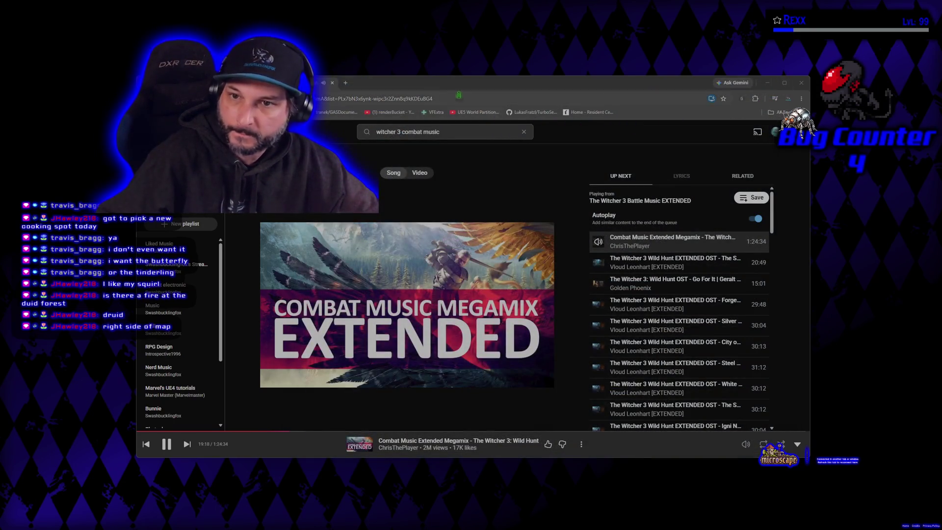
Drag the YouTube Music window to the lower left to uncover Rider's ASG_CombatComponent.cpp
{"action": "left_click_drag", "start_coordinate": [429, 86], "coordinate": [0, 113]}
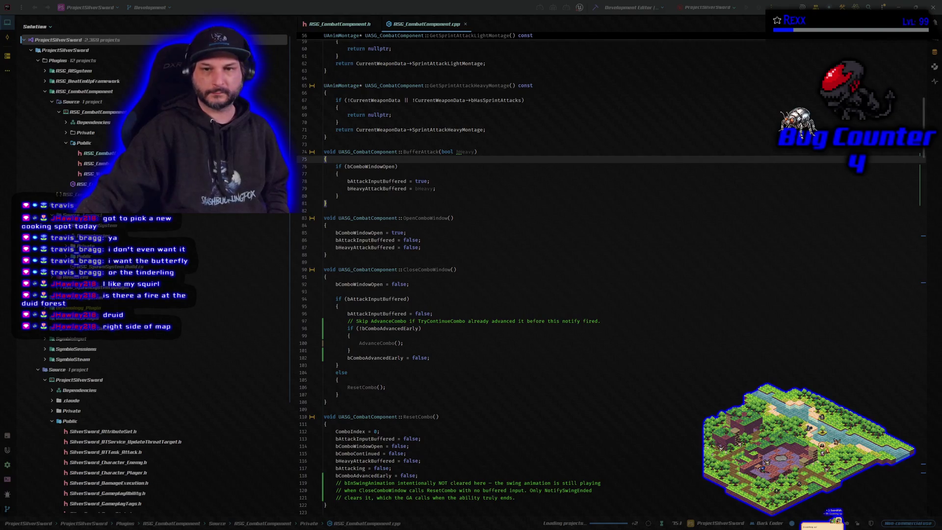
Build ProjectSilverSword in Rider with the BufferAttack changes and launch the Unreal Editor
{"action": "left_click", "coordinate": [757, 14]}
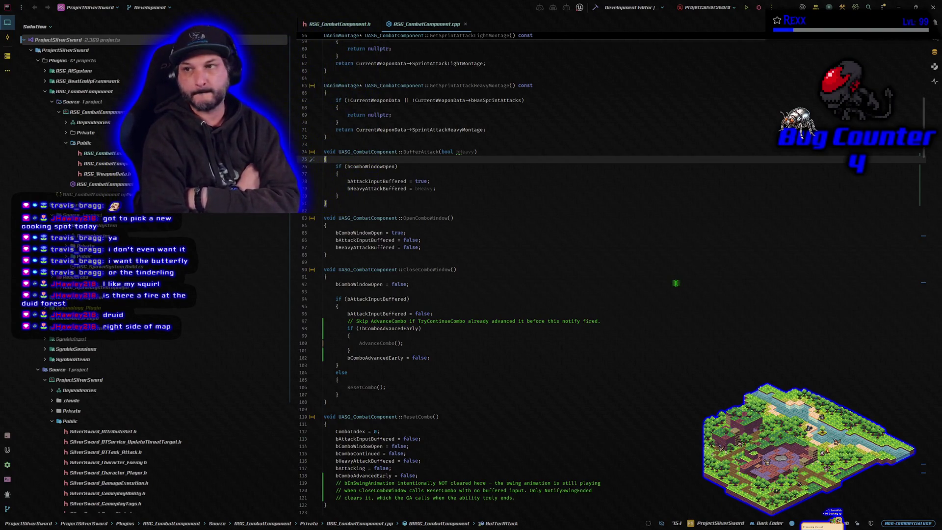
{"action": "left_click", "coordinate": [759, 9]}
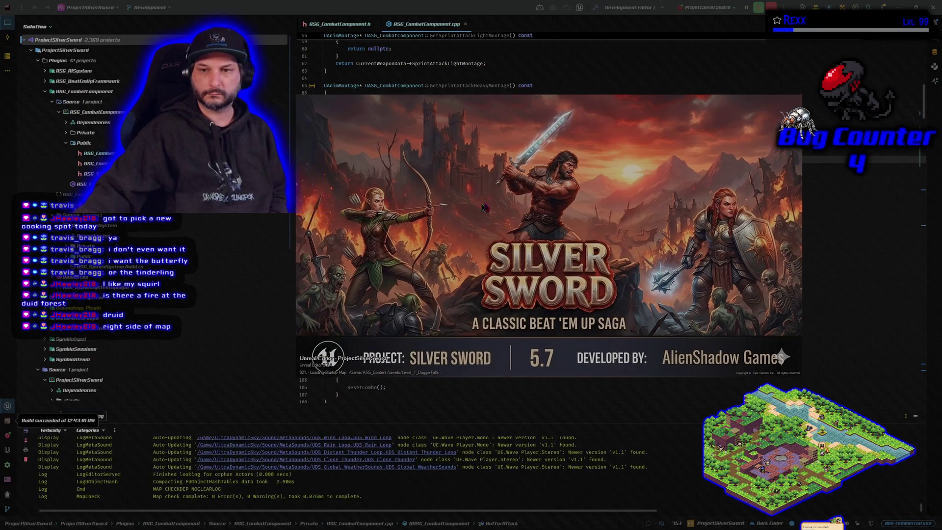
Select the BufferAttack function body in Rider while the Silver Sword editor loads
{"action": "key", "text": "ctrl+w"}
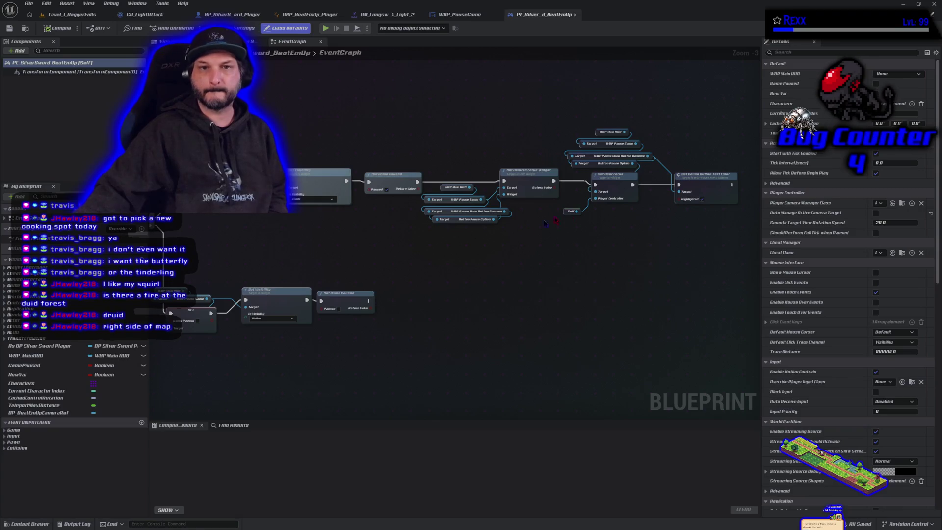
In BP_SilverSword_Player, delete the extra Send Gameplay Event and Self nodes, then compile and save
{"action": "left_click", "coordinate": [230, 15]}
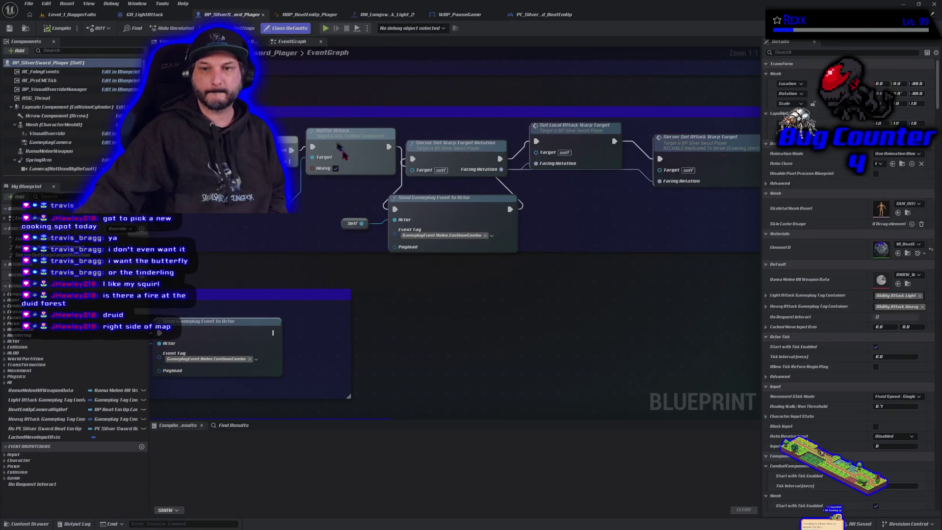
{"action": "left_click", "coordinate": [456, 223]}
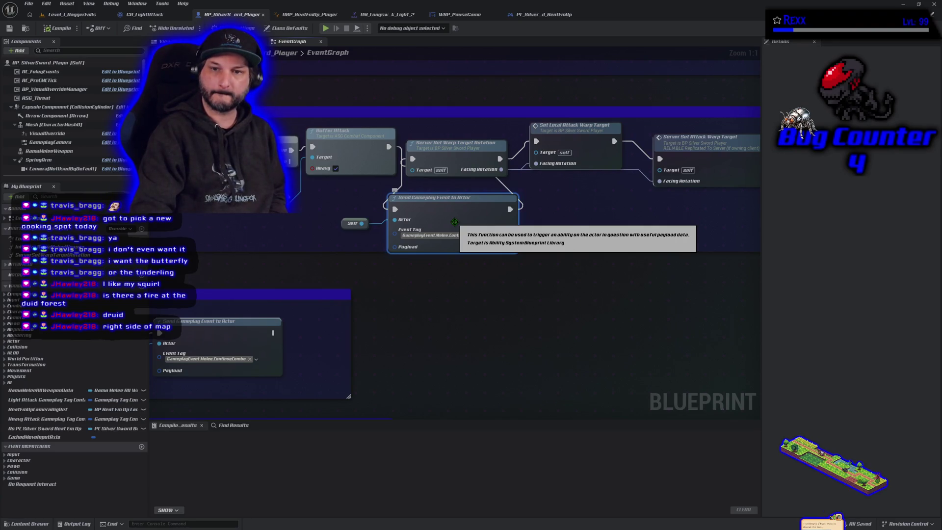
{"action": "key", "text": "Delete"}
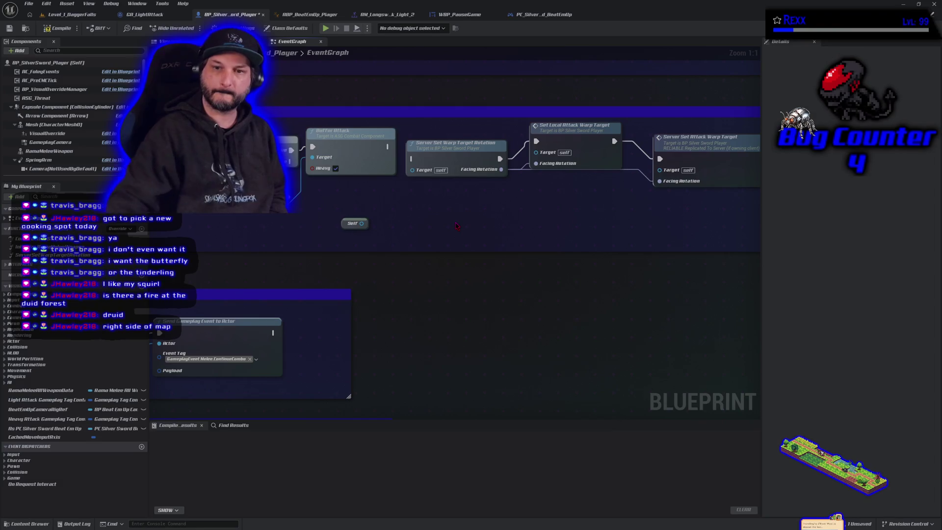
{"action": "mouse_move", "coordinate": [387, 146]}
{"action": "left_mouse_down"}
{"action": "mouse_move", "coordinate": [414, 169]}
{"action": "mouse_move", "coordinate": [413, 159]}
{"action": "left_mouse_up"}
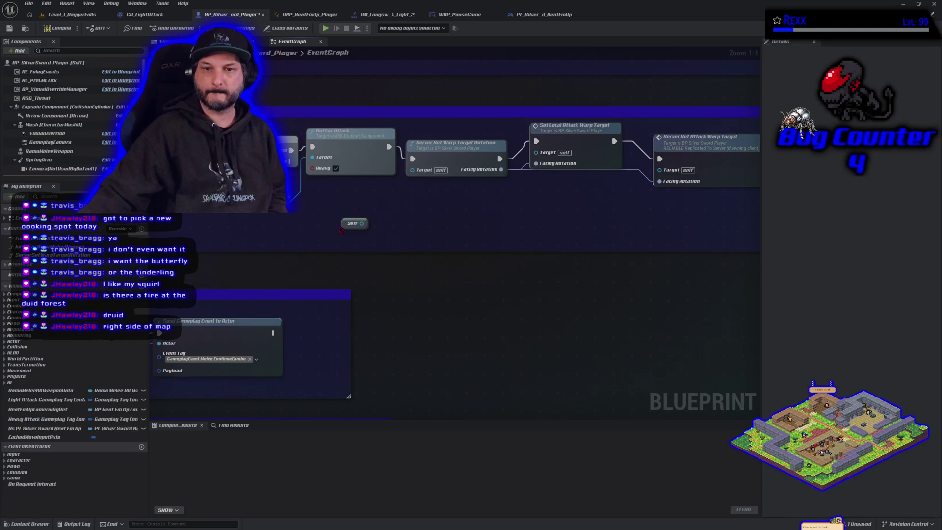
{"action": "key", "text": "Delete"}
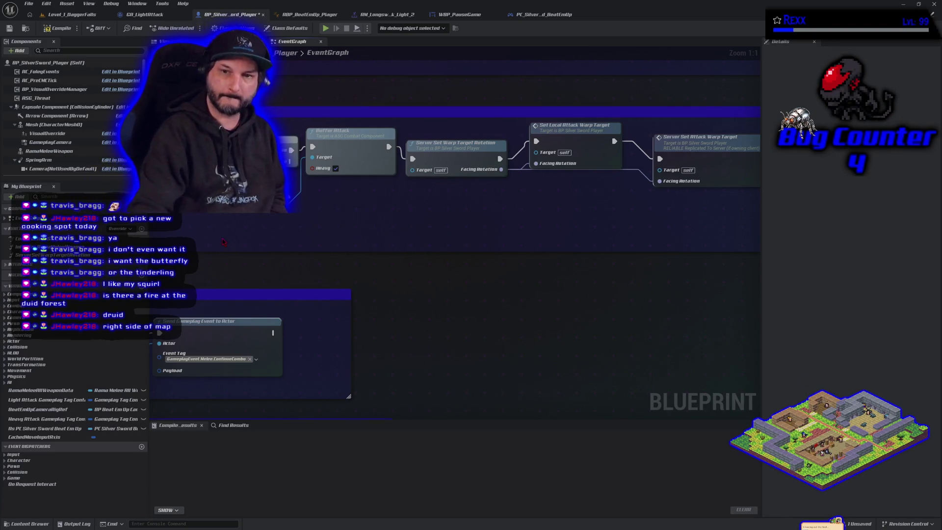
{"action": "left_click_drag", "start_coordinate": [222, 280], "coordinate": [504, 290]}
{"action": "scroll", "coordinate": [511, 256], "scroll_direction": "down", "scroll_amount": 2}
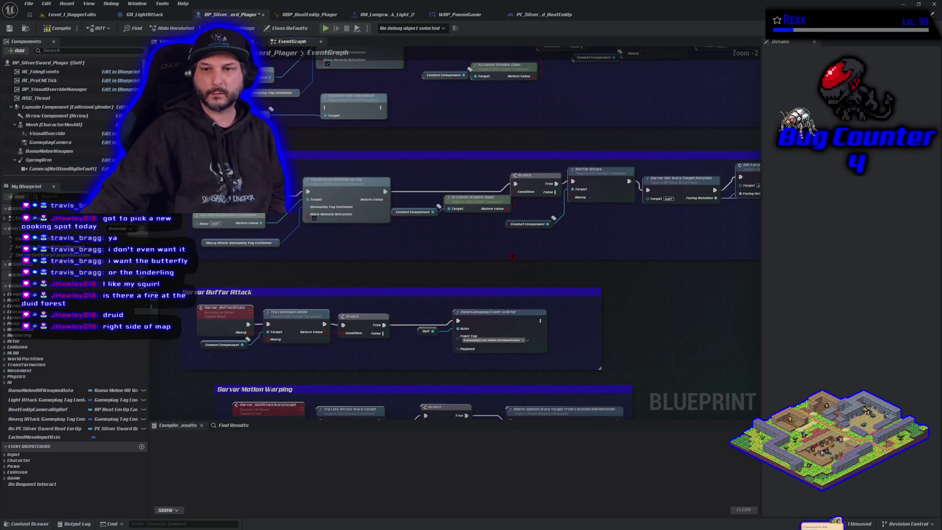
{"action": "left_click", "coordinate": [58, 28]}
{"action": "key", "text": "ctrl+s"}
Move Buffer Attack into Server Buffer Attack, wire Heavy and exec after Send Gameplay Event, and compile
{"action": "mouse_move", "coordinate": [337, 268]}
{"action": "left_mouse_down"}
{"action": "mouse_move", "coordinate": [473, 234]}
{"action": "mouse_move", "coordinate": [370, 260]}
{"action": "mouse_move", "coordinate": [439, 251]}
{"action": "left_mouse_up"}
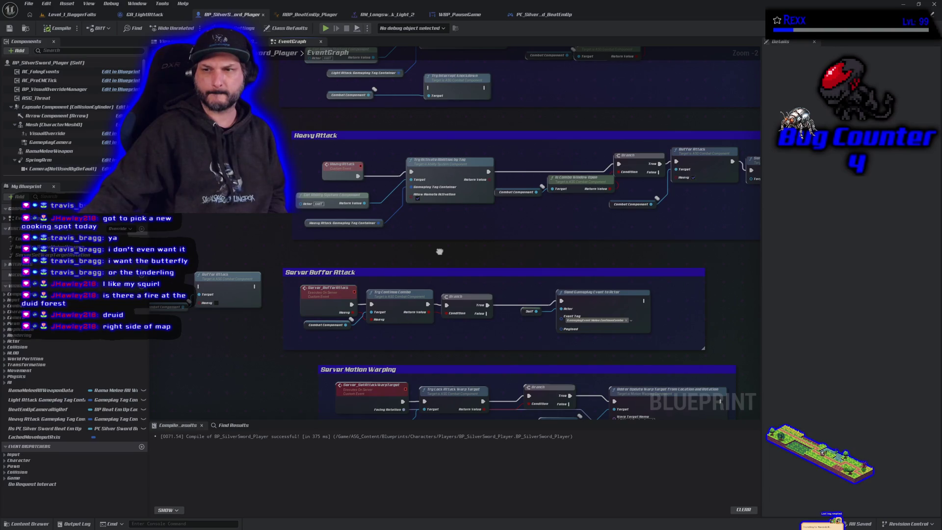
{"action": "left_click_drag", "start_coordinate": [440, 251], "coordinate": [374, 251]}
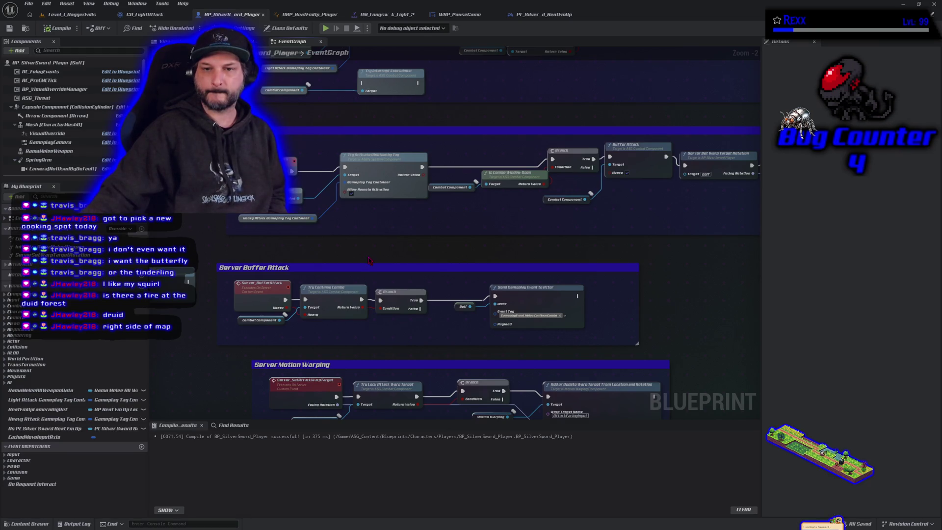
{"action": "left_click_drag", "start_coordinate": [380, 269], "coordinate": [327, 278]}
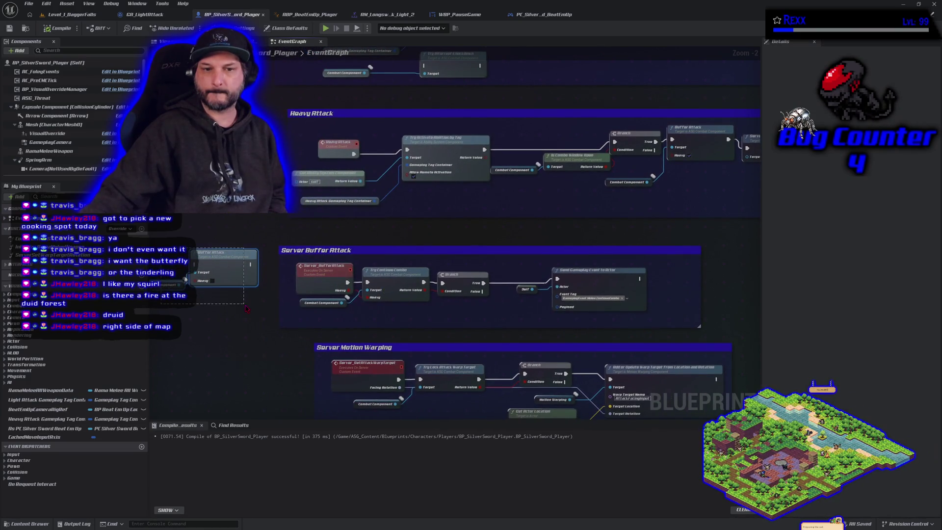
{"action": "mouse_move", "coordinate": [233, 271]}
{"action": "left_mouse_down"}
{"action": "mouse_move", "coordinate": [654, 315]}
{"action": "mouse_move", "coordinate": [742, 300]}
{"action": "left_mouse_up"}
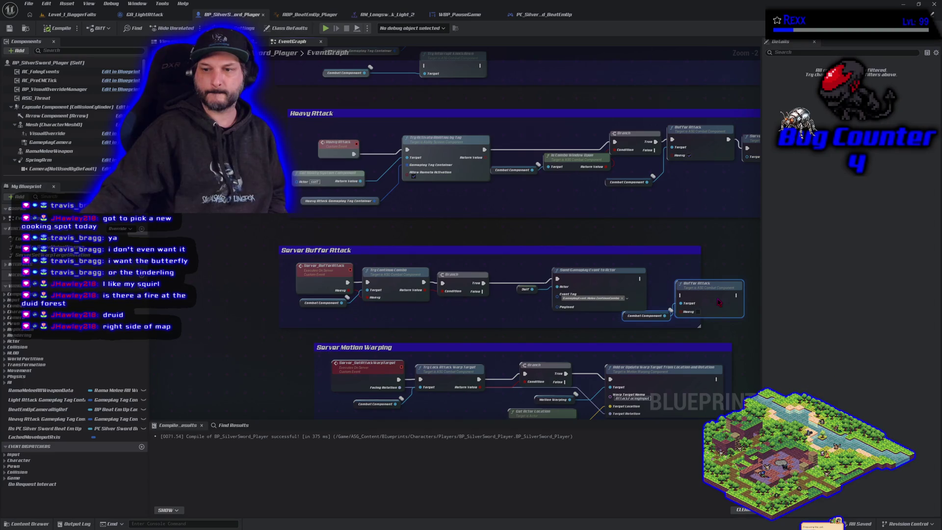
{"action": "mouse_move", "coordinate": [718, 251]}
{"action": "left_mouse_down"}
{"action": "mouse_move", "coordinate": [497, 233]}
{"action": "mouse_move", "coordinate": [640, 235]}
{"action": "left_mouse_up"}
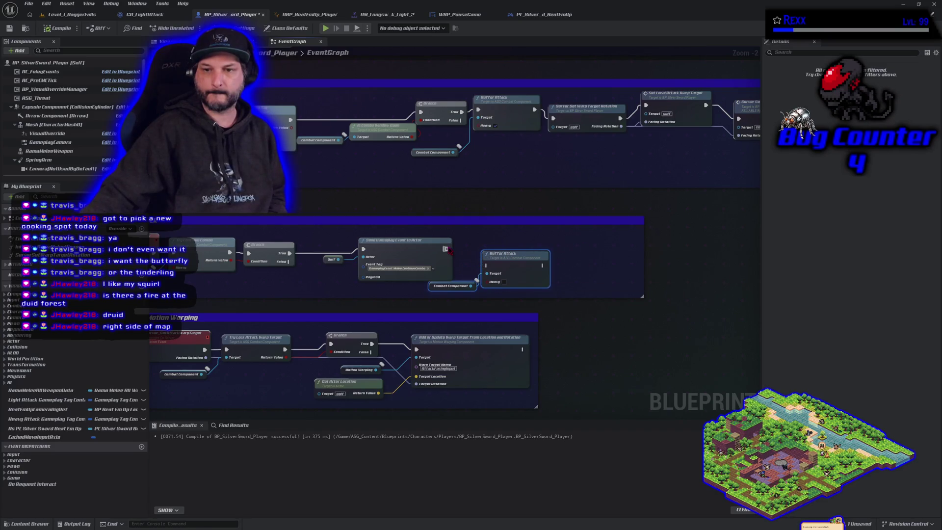
{"action": "left_click_drag", "start_coordinate": [273, 294], "coordinate": [367, 283]}
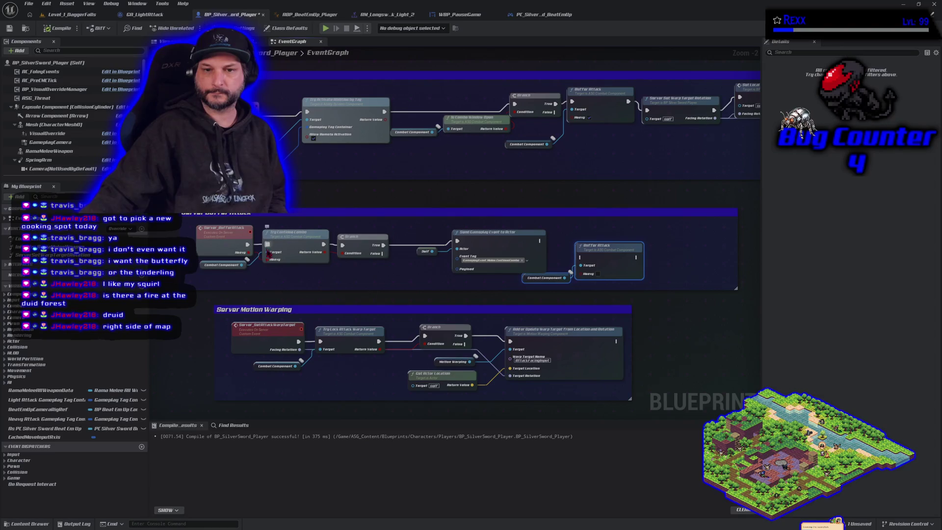
{"action": "mouse_move", "coordinate": [249, 252]}
{"action": "left_mouse_down"}
{"action": "mouse_move", "coordinate": [528, 304]}
{"action": "mouse_move", "coordinate": [591, 290]}
{"action": "mouse_move", "coordinate": [581, 273]}
{"action": "left_mouse_up"}
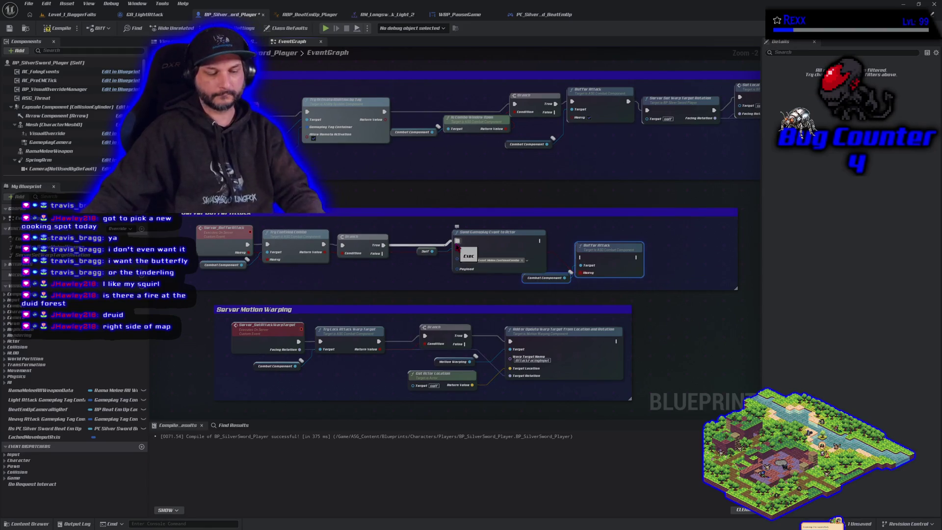
{"action": "left_click_drag", "start_coordinate": [457, 241], "coordinate": [384, 245]}
{"action": "mouse_move", "coordinate": [539, 241]}
{"action": "left_mouse_down"}
{"action": "mouse_move", "coordinate": [575, 270]}
{"action": "mouse_move", "coordinate": [580, 257]}
{"action": "mouse_move", "coordinate": [637, 256]}
{"action": "mouse_move", "coordinate": [562, 234]}
{"action": "mouse_move", "coordinate": [457, 241]}
{"action": "left_mouse_up"}
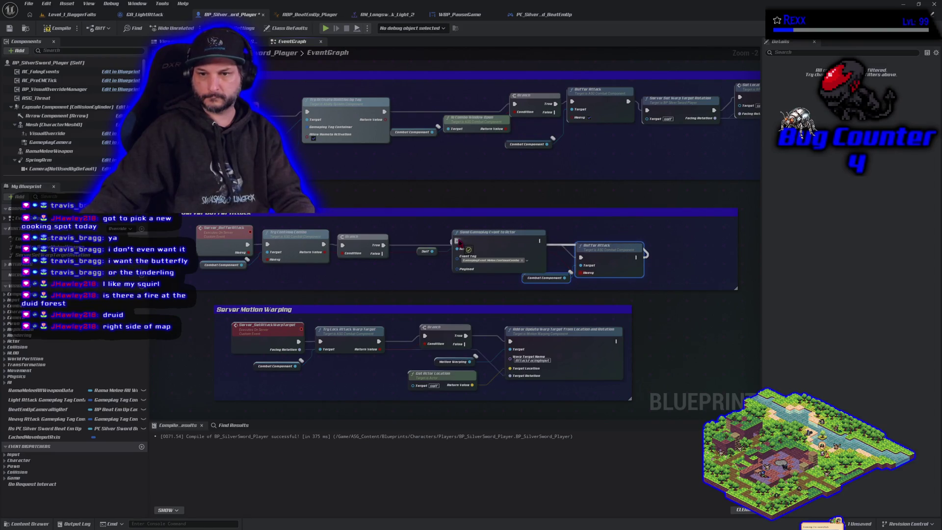
{"action": "left_click", "coordinate": [58, 28]}
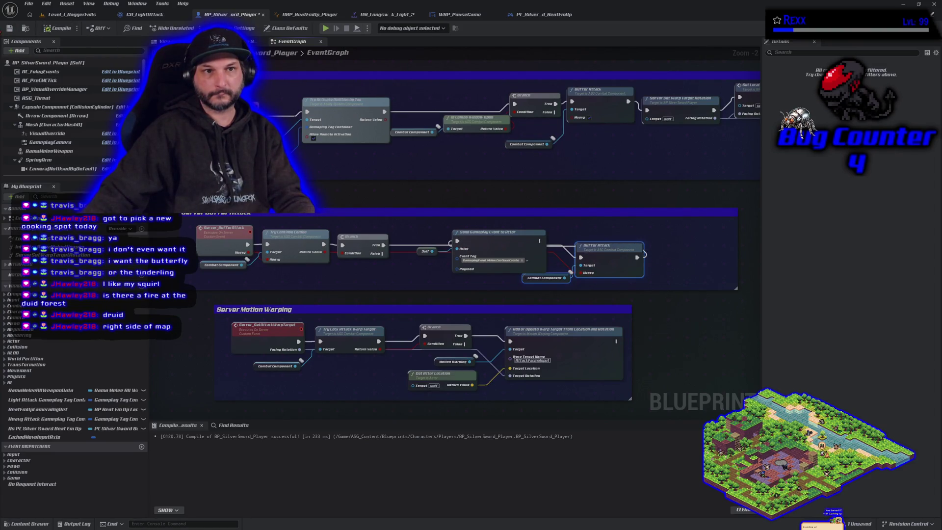
Package Project Silver Sword for Windows from the Platforms menu, then close Unreal Editor
{"action": "left_click", "coordinate": [82, 14]}
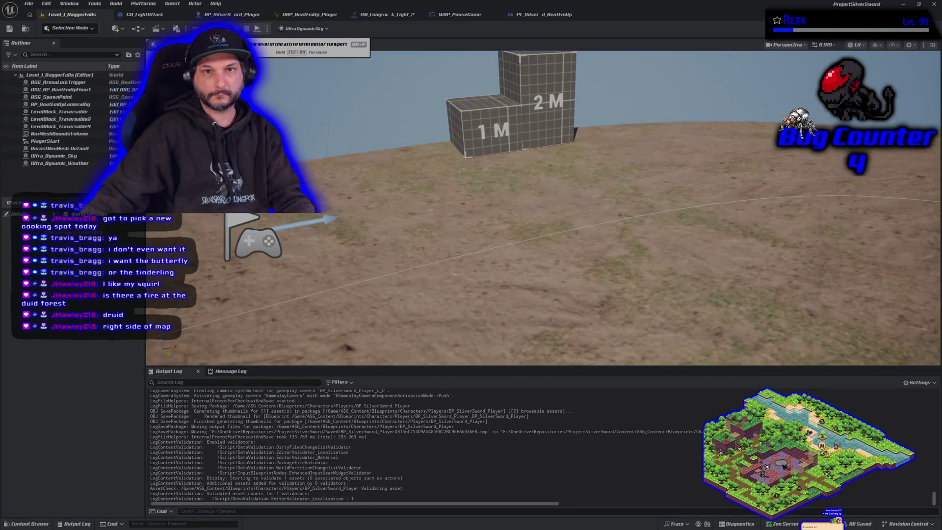
{"action": "left_click", "coordinate": [50, 4]}
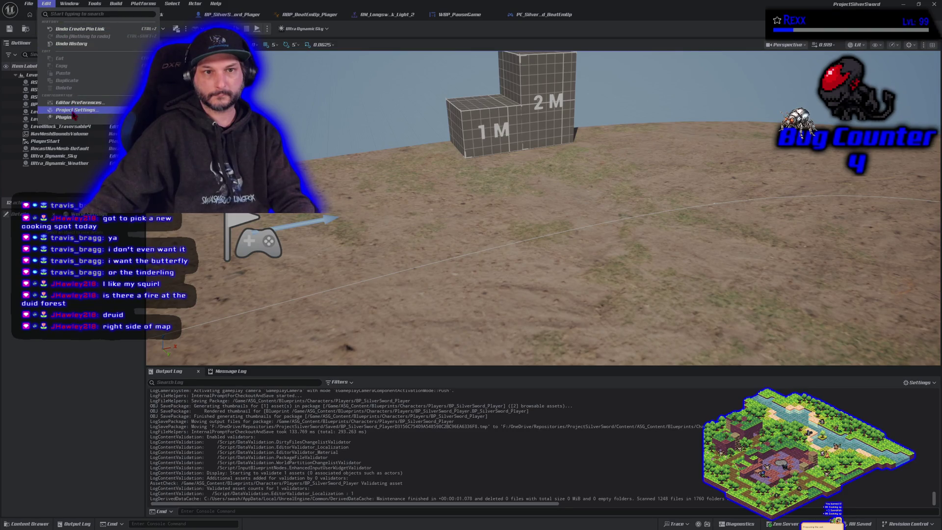
{"action": "left_click", "coordinate": [146, 4]}
{"action": "left_click", "coordinate": [146, 4]}
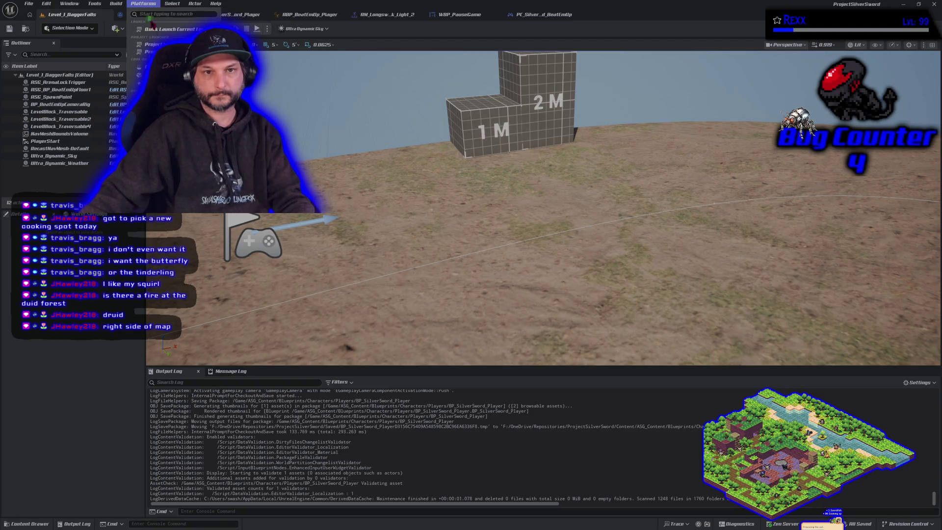
{"action": "mouse_move", "coordinate": [231, 74]}
{"action": "key", "text": "Escape"}
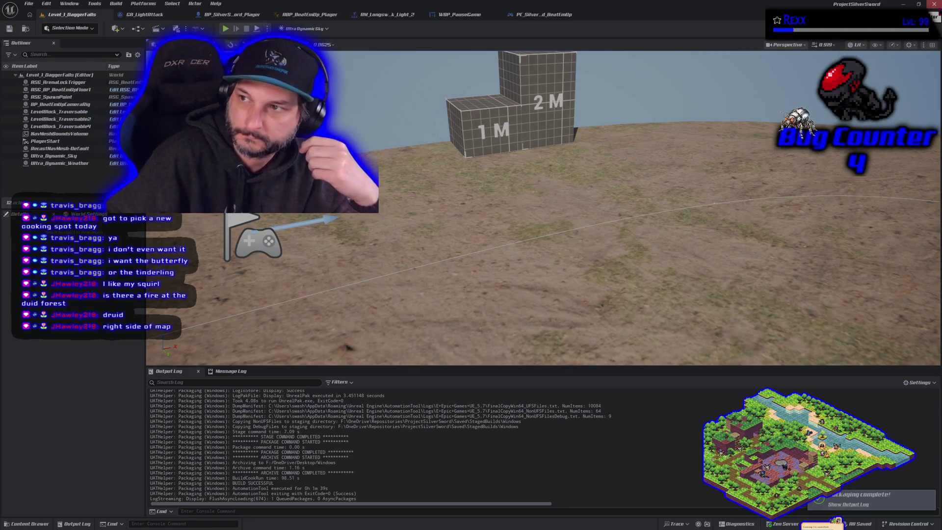
{"action": "left_click", "coordinate": [934, 4]}
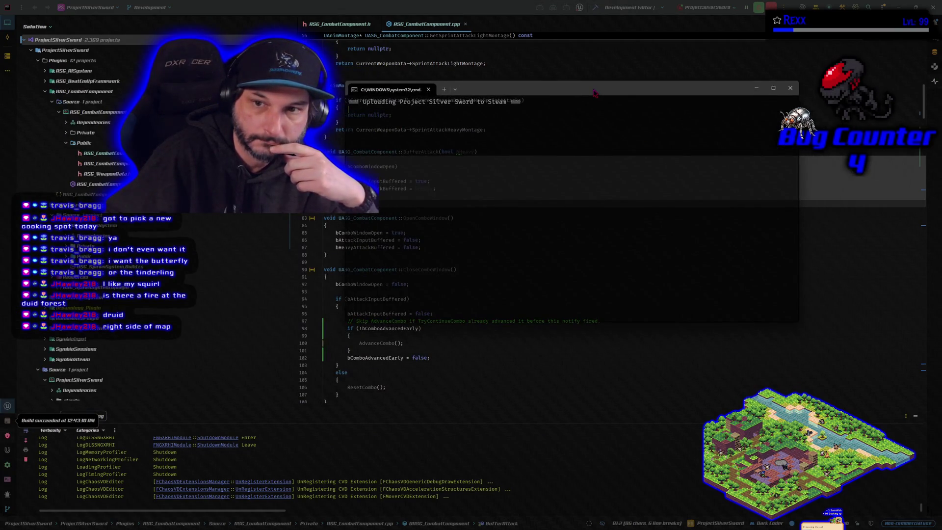
Move the Steam upload console aside and dismiss it once the build completes
{"action": "left_click_drag", "start_coordinate": [593, 90], "coordinate": [744, 136]}
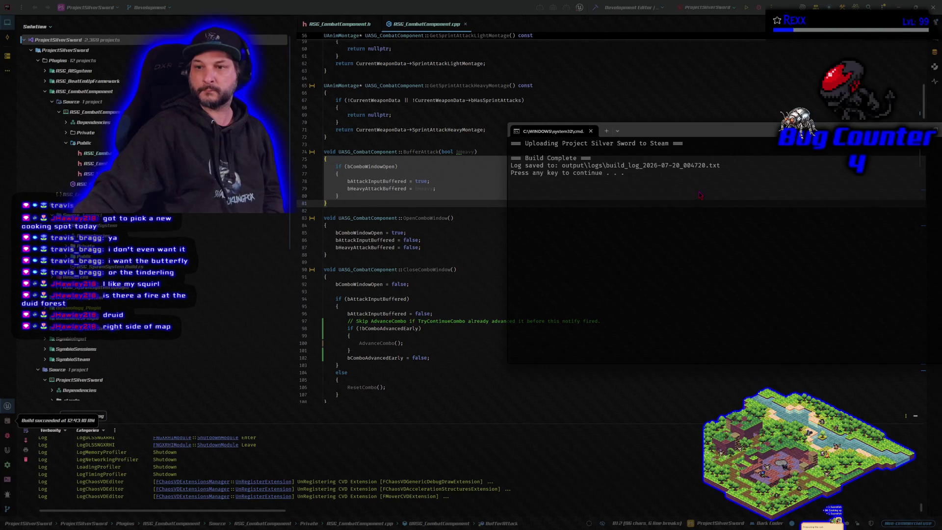
{"action": "key", "text": "Return"}
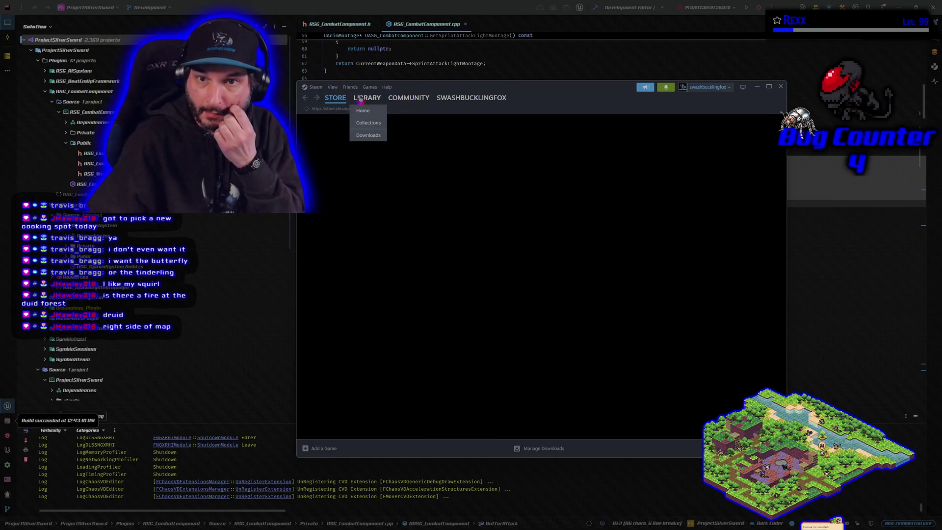
Open Symbioverse Testing Environment in the Steam library and launch it after the update downloads
{"action": "left_click", "coordinate": [367, 98]}
{"action": "left_click", "coordinate": [337, 249]}
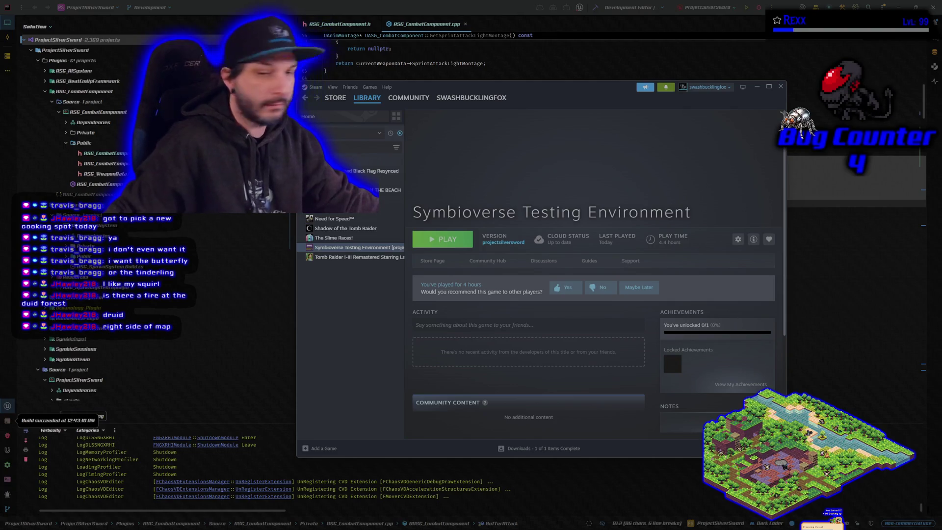
{"action": "left_click", "coordinate": [427, 242]}
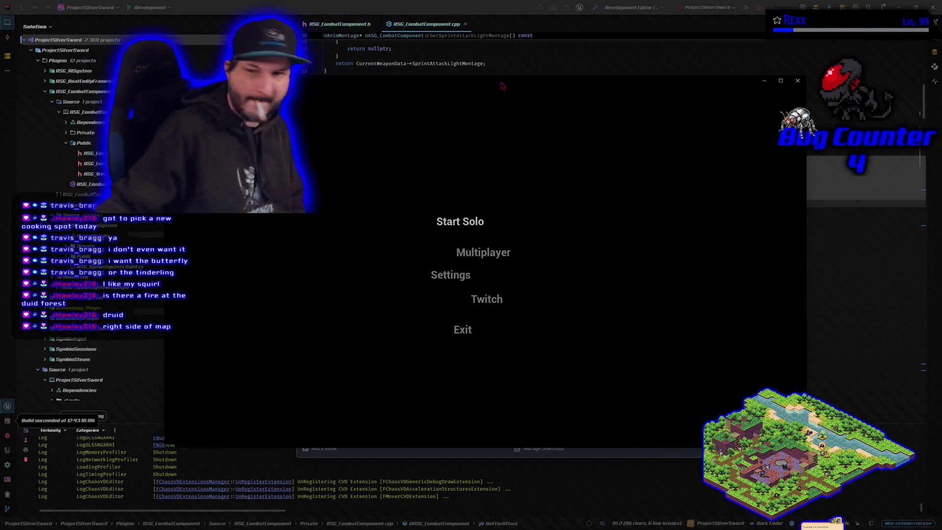
Start a multiplayer session, lock in a character, playtest the combo, then quit with Alt+F4
{"action": "left_click", "coordinate": [461, 248]}
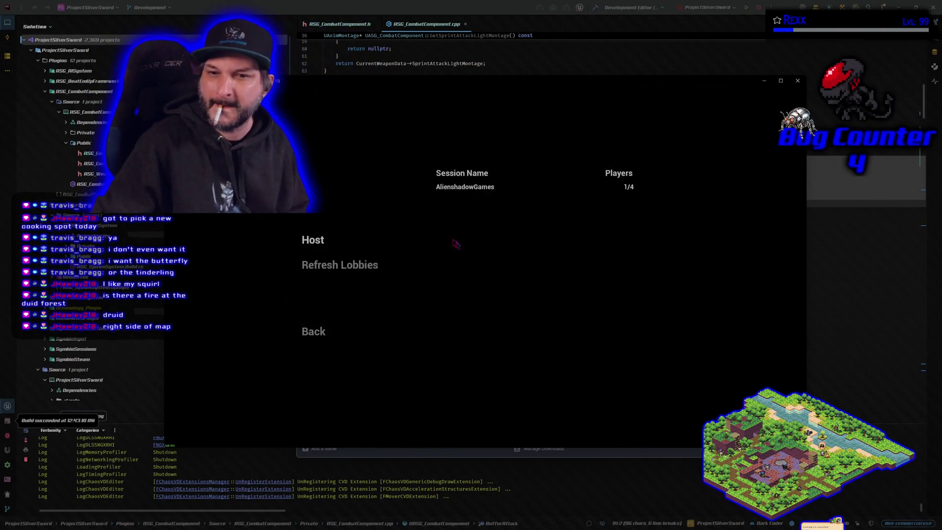
{"action": "left_click", "coordinate": [480, 188]}
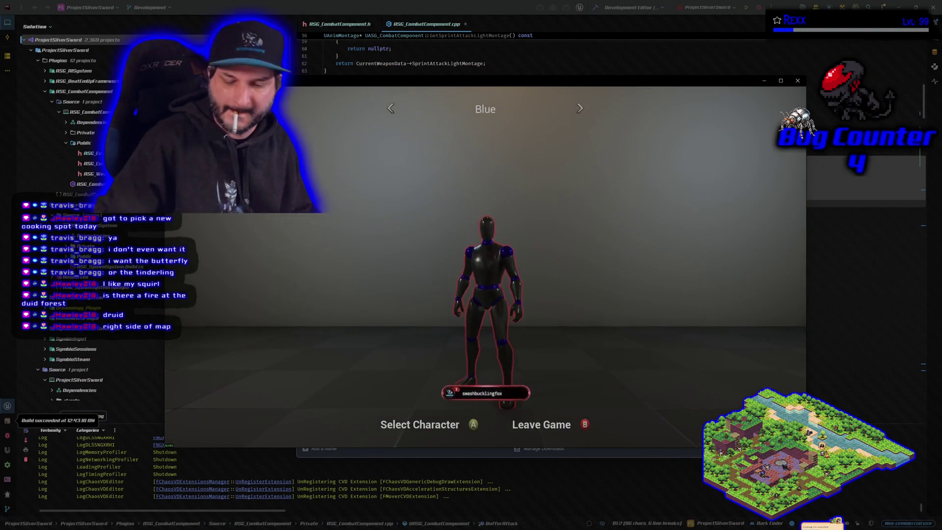
{"action": "key", "text": "Return"}
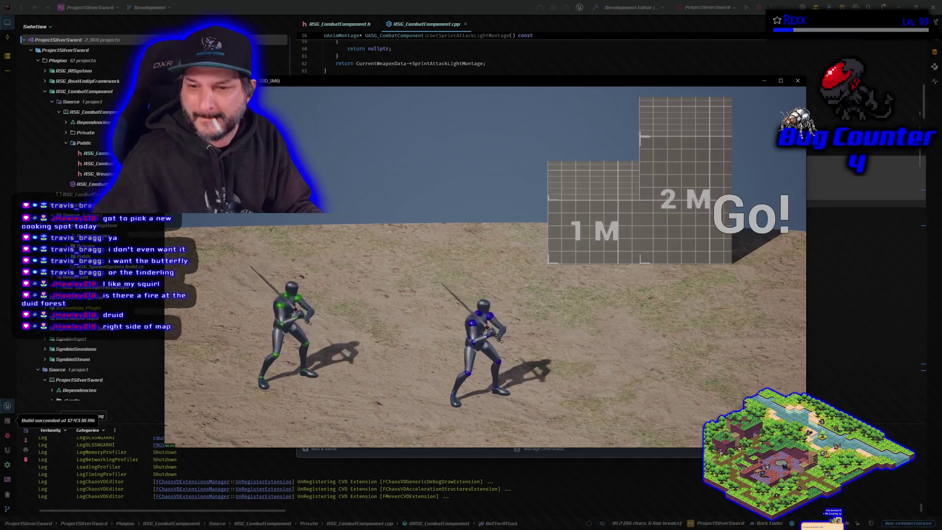
{"action": "key", "text": "alt+F4"}
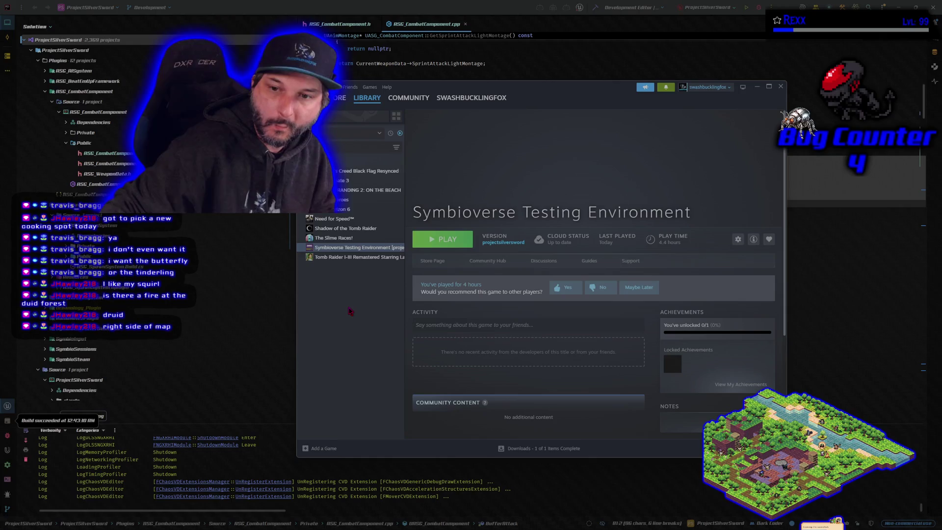
Bring Rider's ASG_CombatComponent.cpp back in front of the Steam window
{"action": "left_click", "coordinate": [758, 8]}
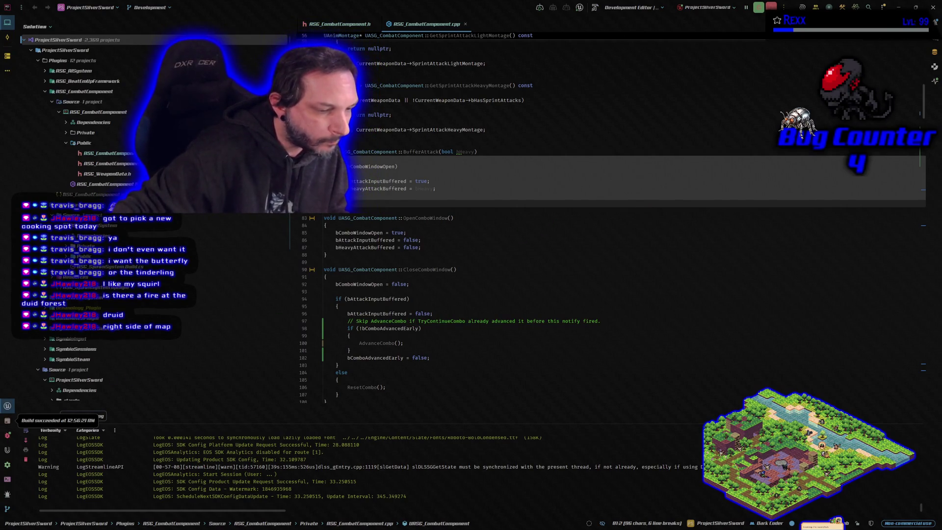
In BP_SilverSword_Player, break Buff For Attack's links, feed Combat Component into its Target, and move it left
{"action": "key", "text": "alt+Tab"}
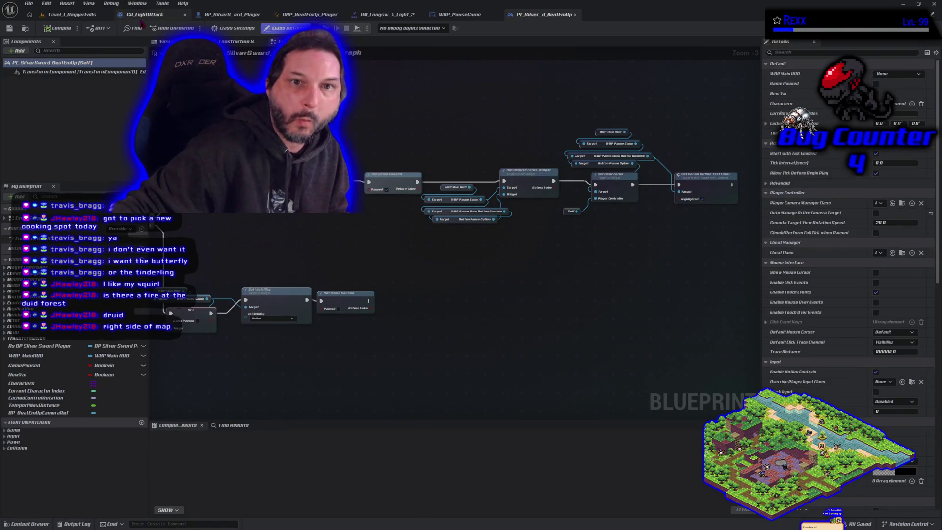
{"action": "left_click", "coordinate": [222, 13]}
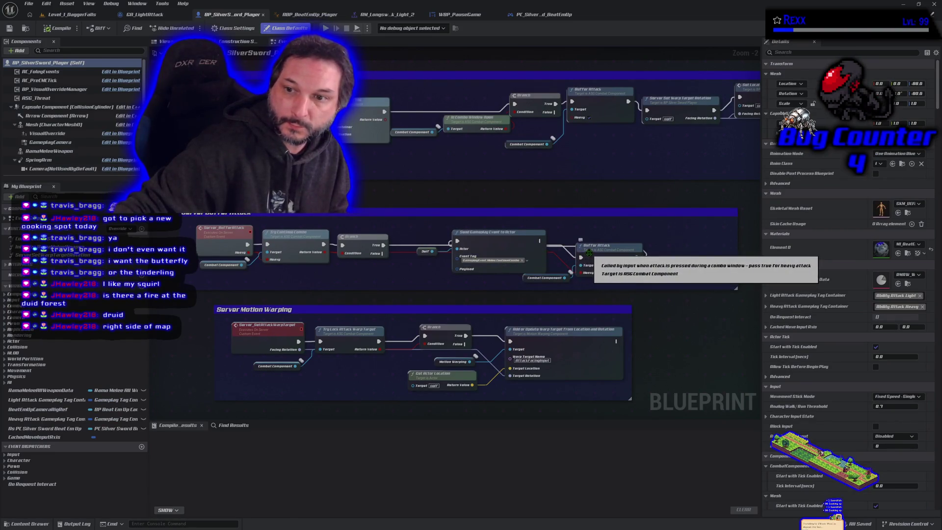
{"action": "right_click", "coordinate": [589, 253]}
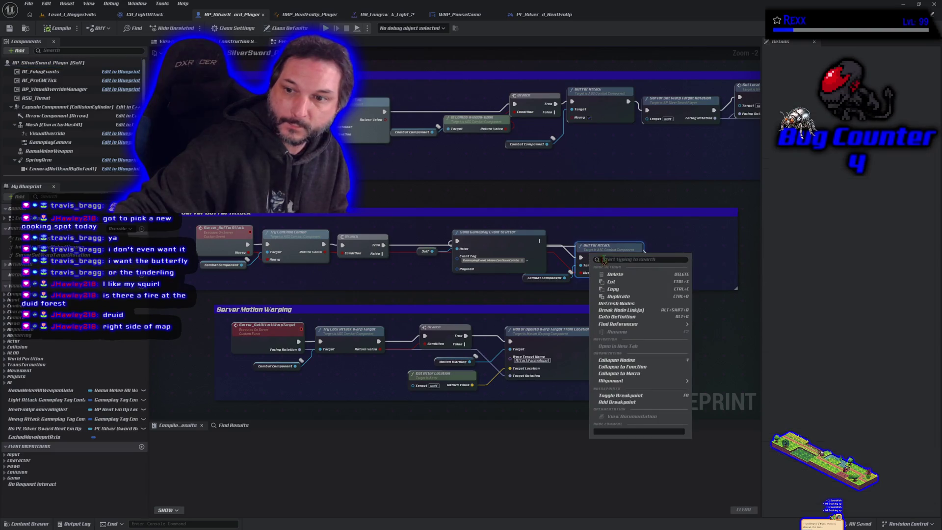
{"action": "left_click", "coordinate": [632, 311]}
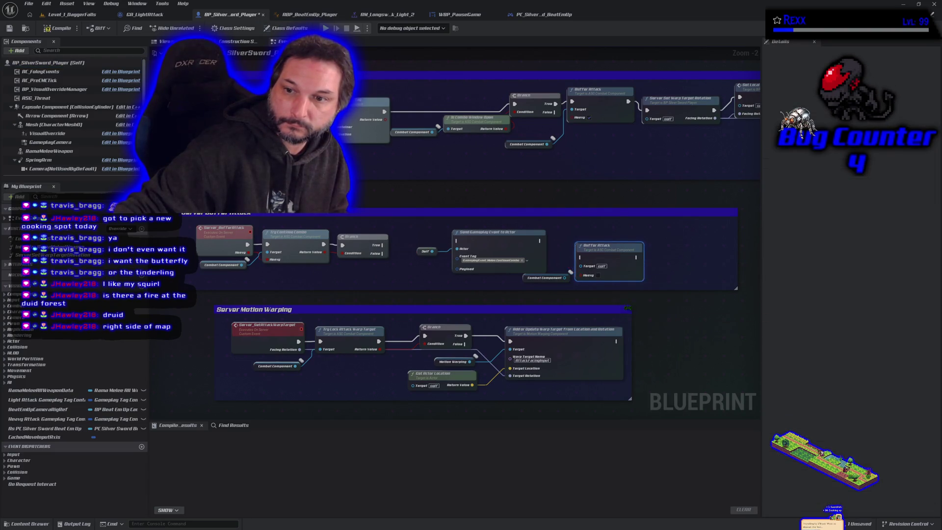
{"action": "left_click_drag", "start_coordinate": [568, 276], "coordinate": [581, 265]}
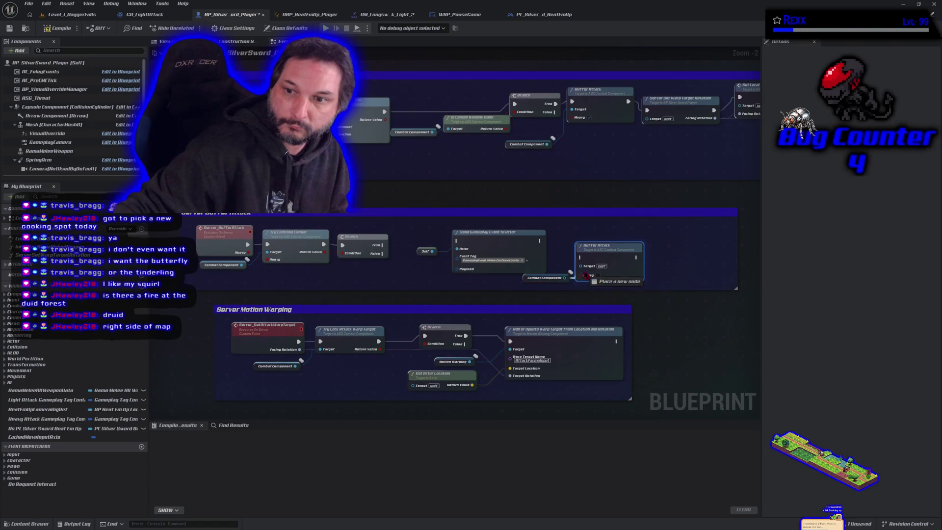
{"action": "left_click", "coordinate": [570, 269]}
{"action": "mouse_move", "coordinate": [608, 253]}
{"action": "left_mouse_down"}
{"action": "mouse_move", "coordinate": [304, 280]}
{"action": "mouse_move", "coordinate": [177, 275]}
{"action": "mouse_move", "coordinate": [162, 260]}
{"action": "mouse_move", "coordinate": [224, 226]}
{"action": "mouse_move", "coordinate": [207, 226]}
{"action": "left_mouse_up"}
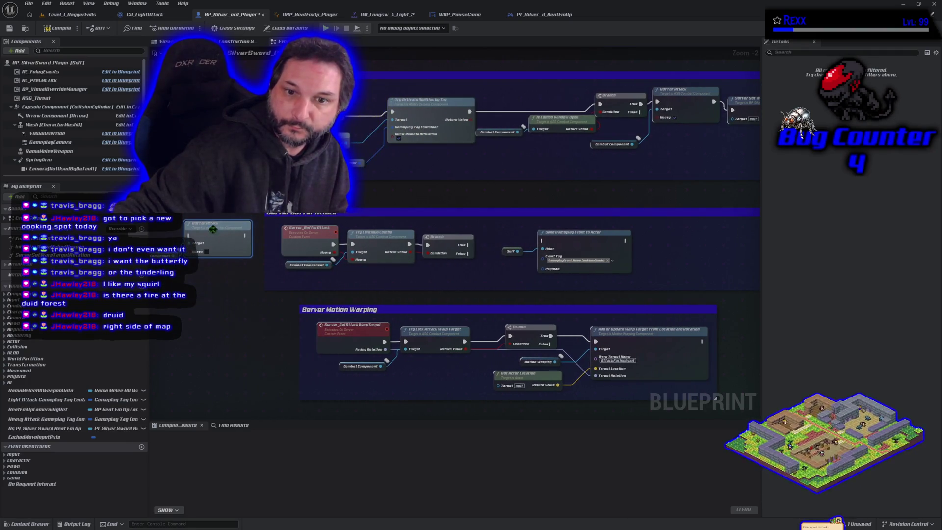
{"action": "left_click", "coordinate": [497, 287]}
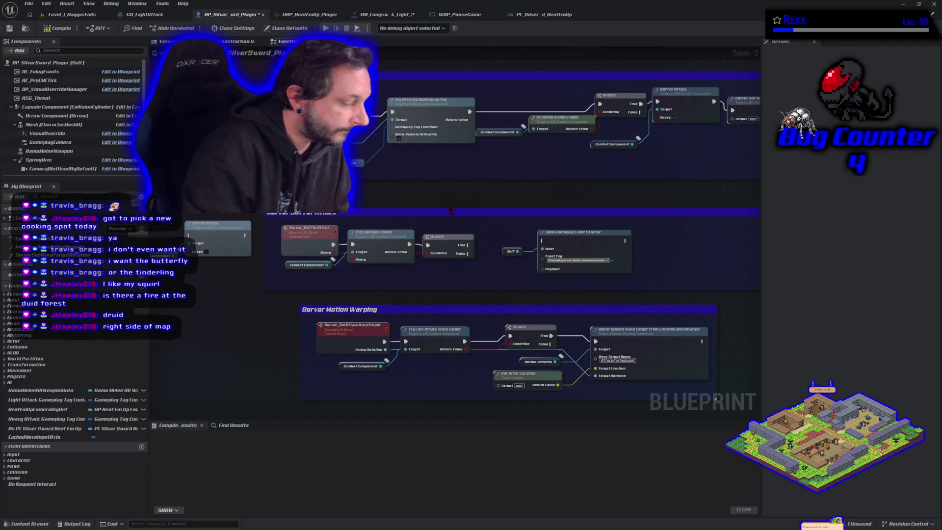
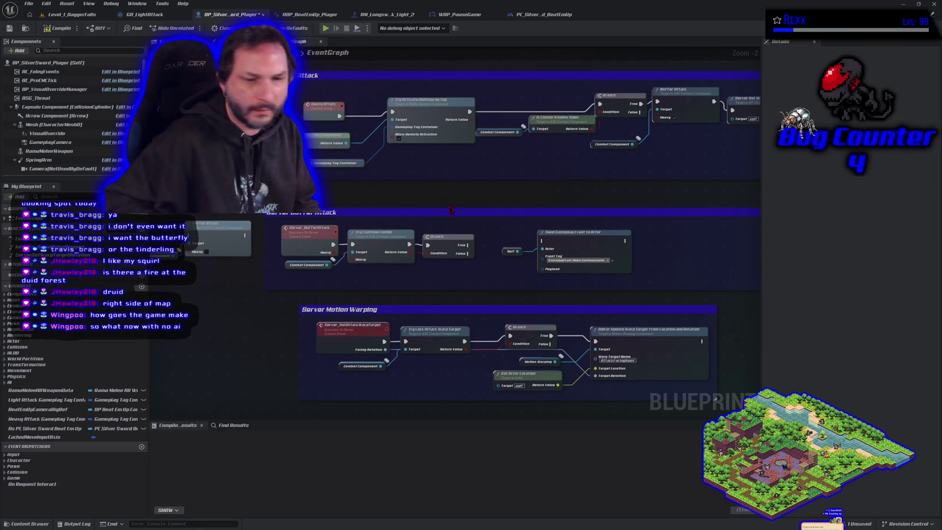
Connect the Branch's True output to the Buffer Attack node and compile BP_SilverSword_Player
{"action": "left_click_drag", "start_coordinate": [449, 209], "coordinate": [311, 250]}
{"action": "scroll", "coordinate": [605, 252], "scroll_direction": "up", "scroll_amount": 1}
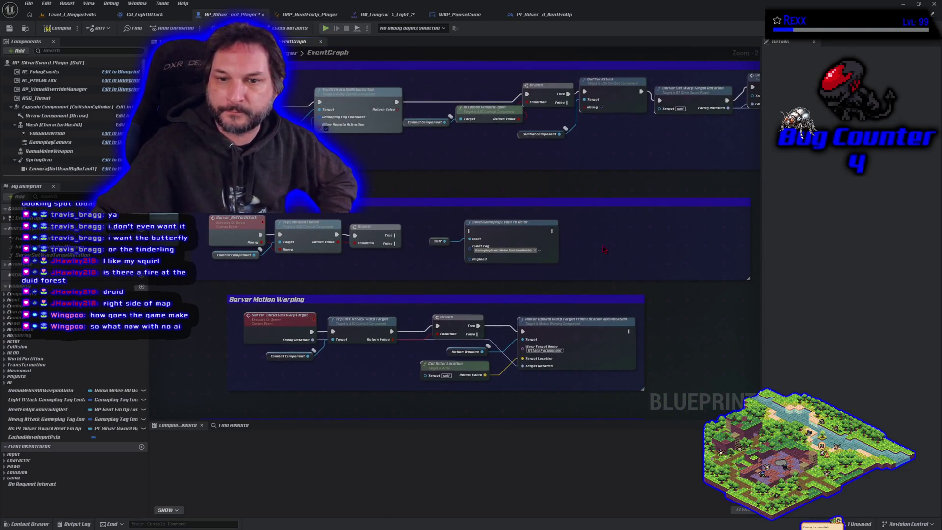
{"action": "left_click_drag", "start_coordinate": [605, 245], "coordinate": [689, 246]}
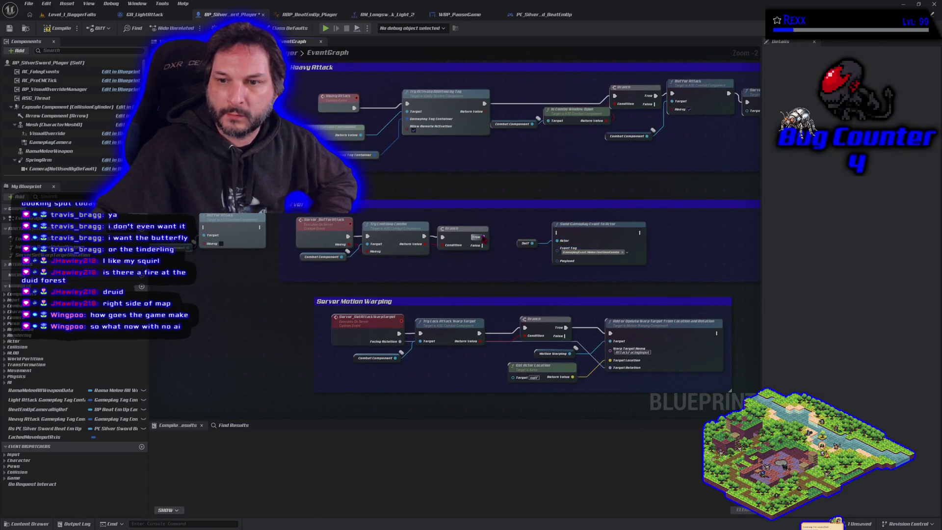
{"action": "mouse_move", "coordinate": [485, 238]}
{"action": "left_mouse_down"}
{"action": "mouse_move", "coordinate": [216, 233]}
{"action": "mouse_move", "coordinate": [384, 250]}
{"action": "mouse_move", "coordinate": [323, 255]}
{"action": "mouse_move", "coordinate": [218, 254]}
{"action": "mouse_move", "coordinate": [211, 243]}
{"action": "left_mouse_up"}
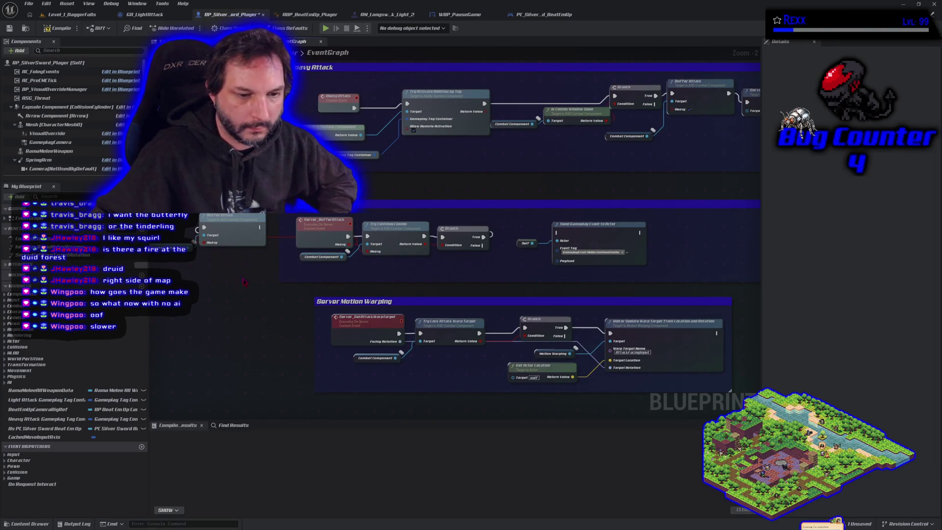
{"action": "left_click", "coordinate": [58, 28]}
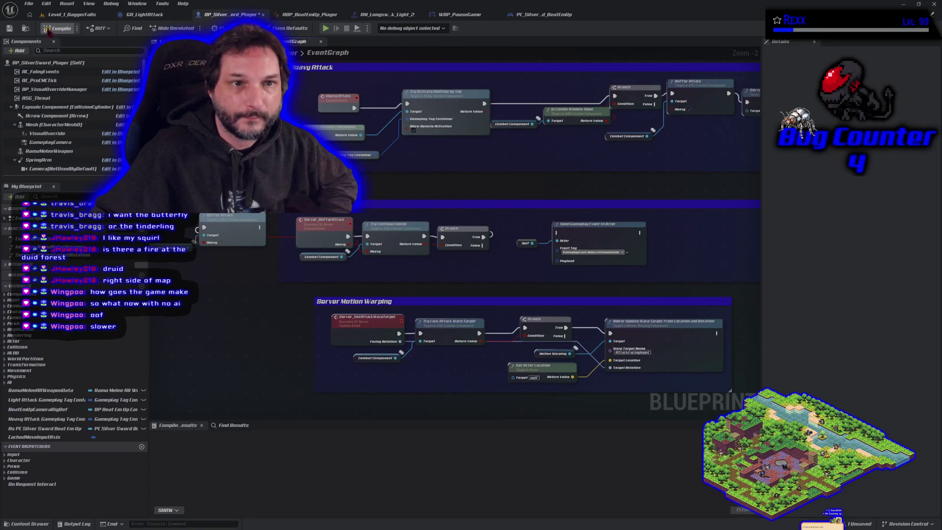
Switch to the Level_1_DaggerFalls level view
{"action": "left_click", "coordinate": [60, 16]}
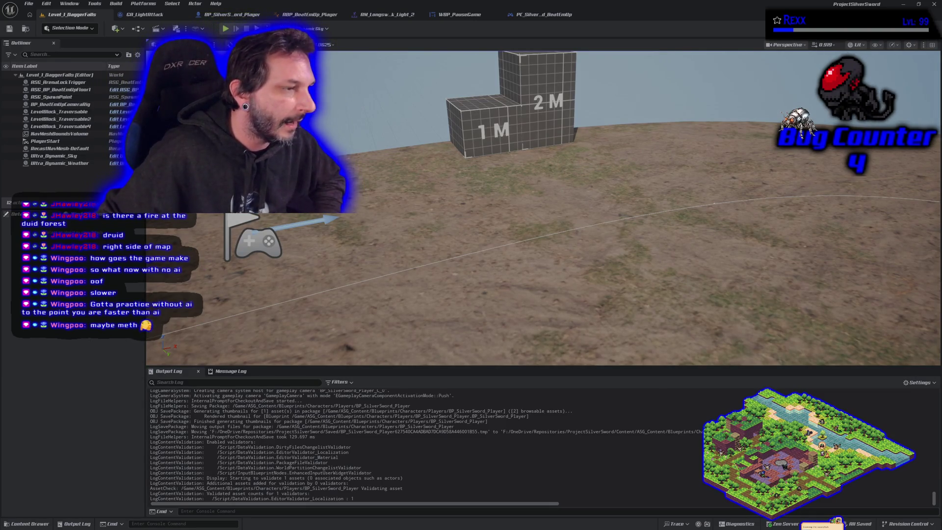
Save all modified assets, glance at the BP_SilverSword_Player graph, and return to the level
{"action": "left_click", "coordinate": [28, 4]}
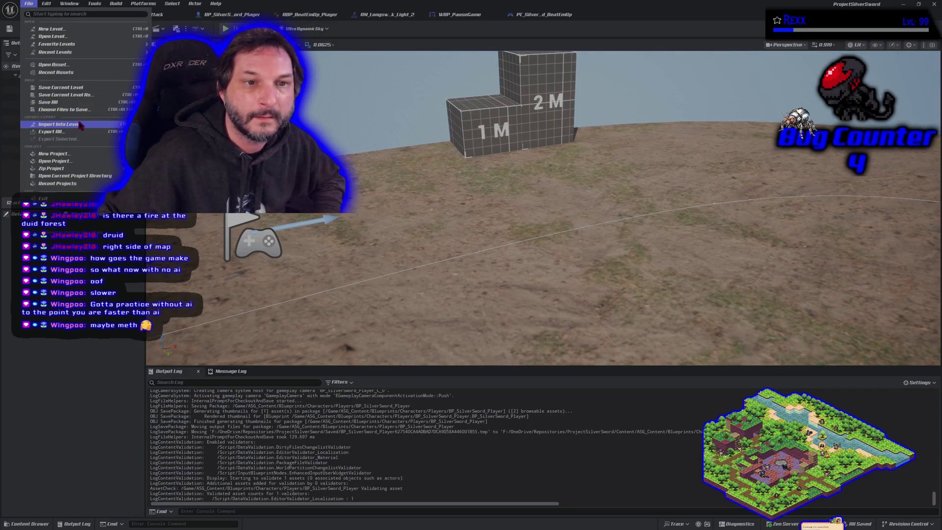
{"action": "left_click", "coordinate": [48, 102]}
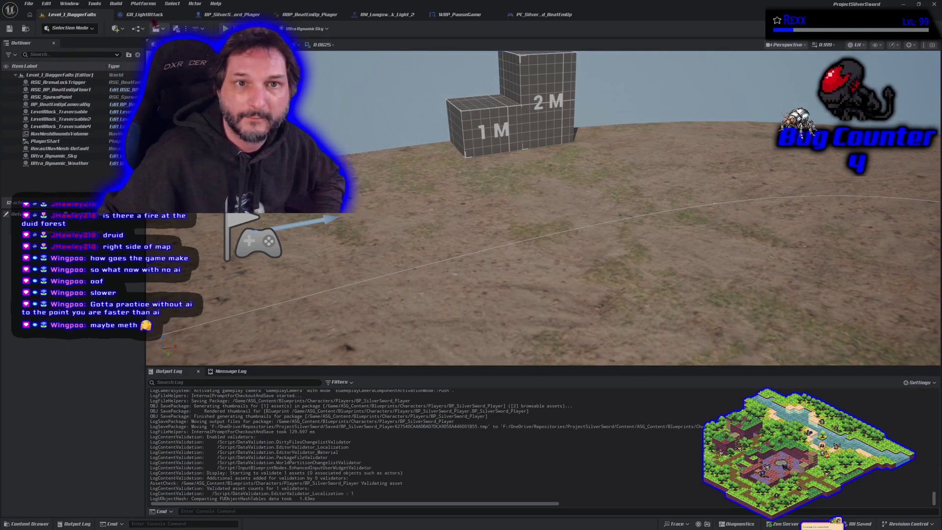
{"action": "left_click", "coordinate": [243, 15]}
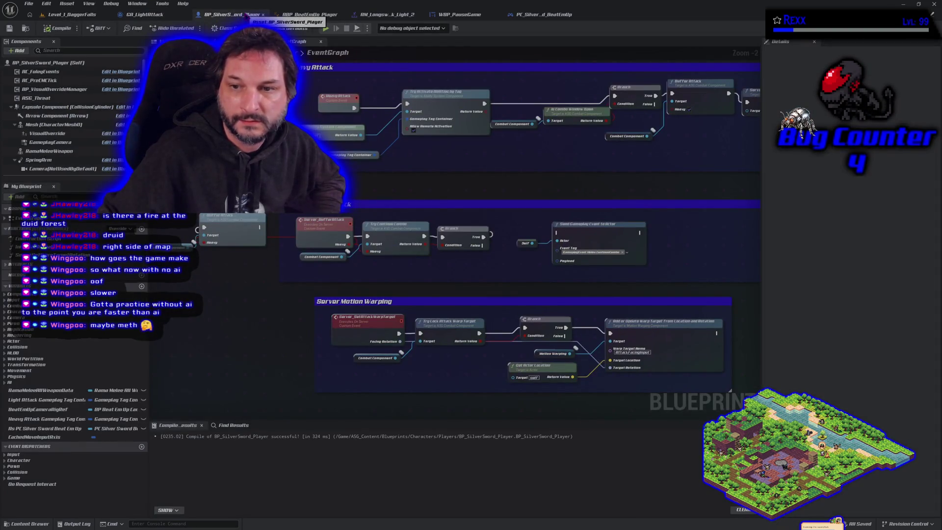
{"action": "left_click", "coordinate": [72, 14]}
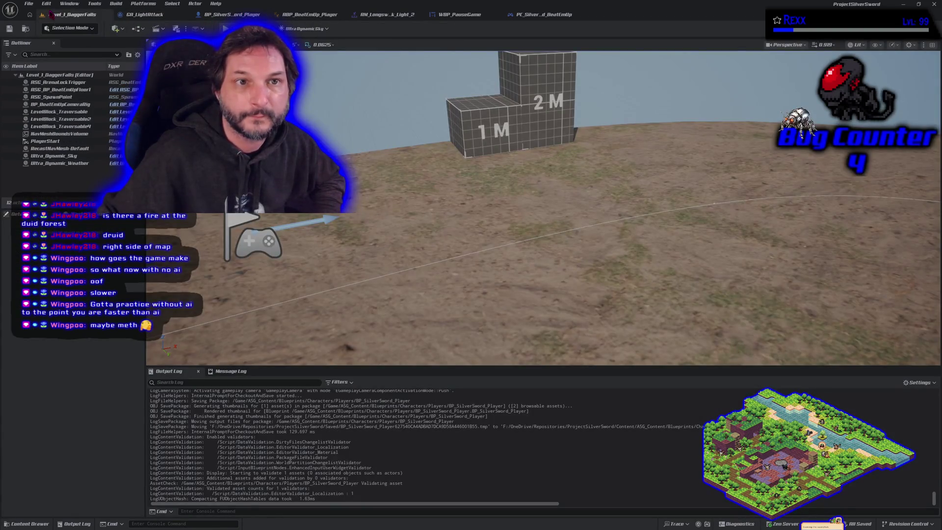
Browse the editor menus toward the Windows platform packaging options
{"action": "left_click", "coordinate": [46, 4]}
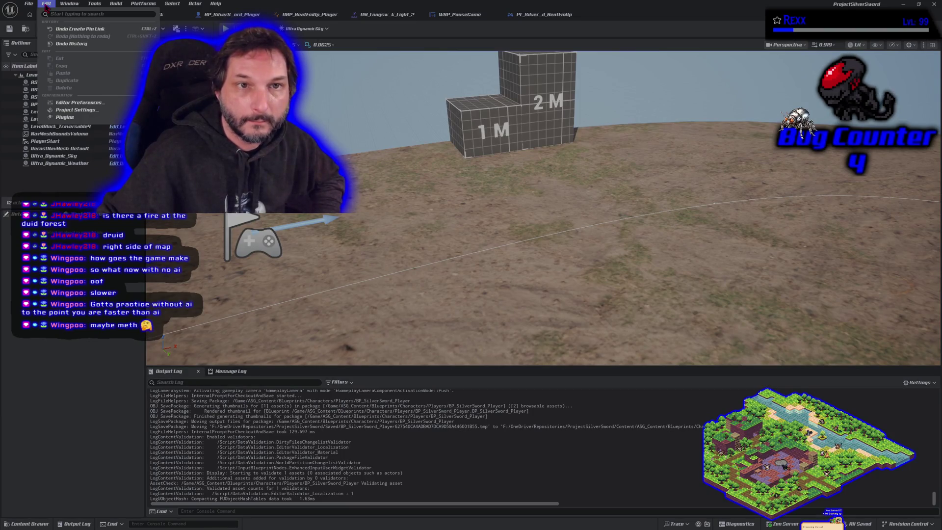
{"action": "mouse_move", "coordinate": [144, 4]}
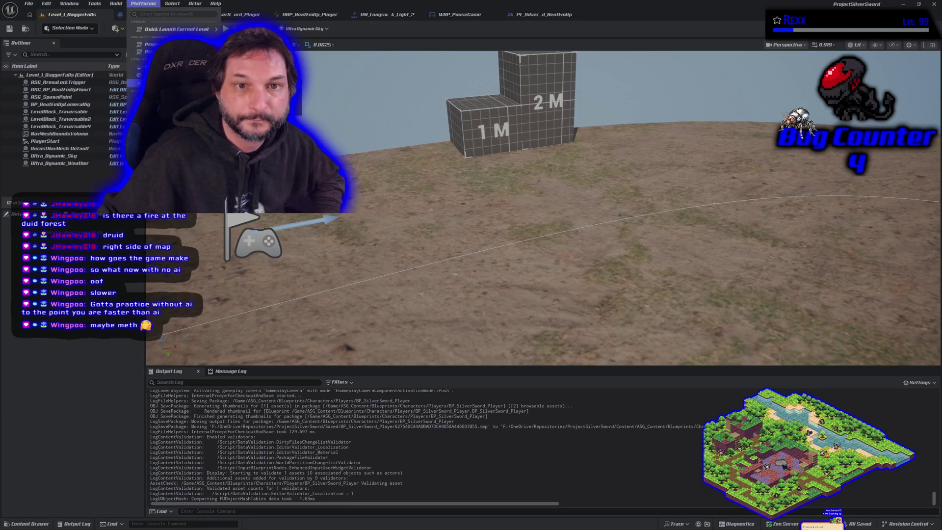
{"action": "key", "text": "Escape"}
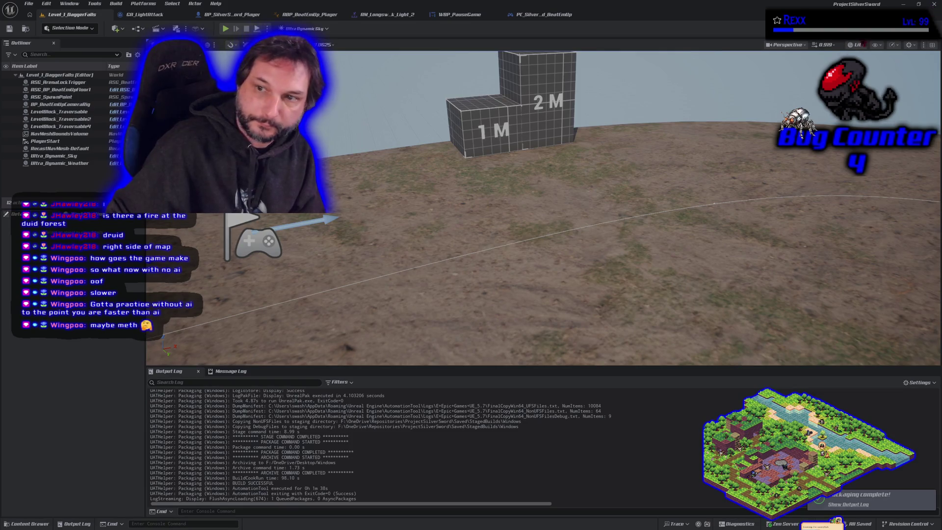
Close the Unreal Editor and dismiss the finished Steam upload console
{"action": "left_click", "coordinate": [934, 4]}
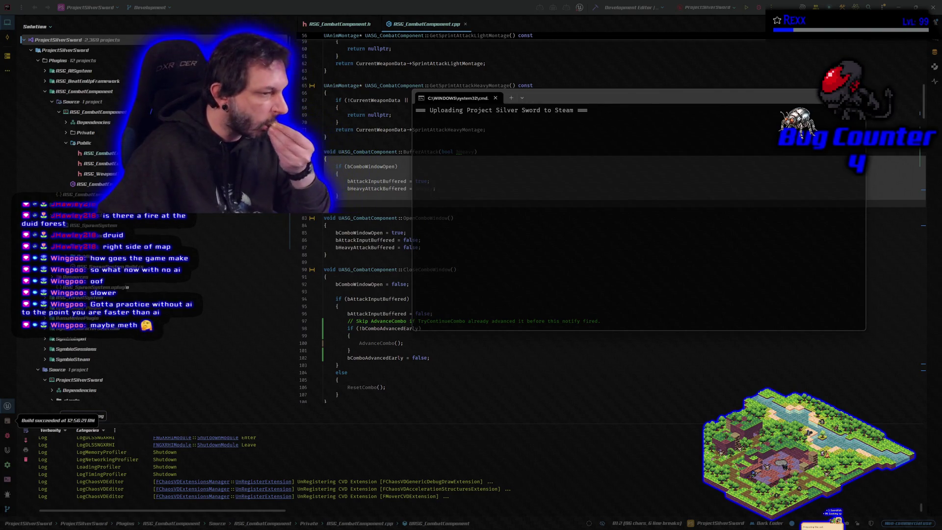
{"action": "left_click", "coordinate": [630, 101]}
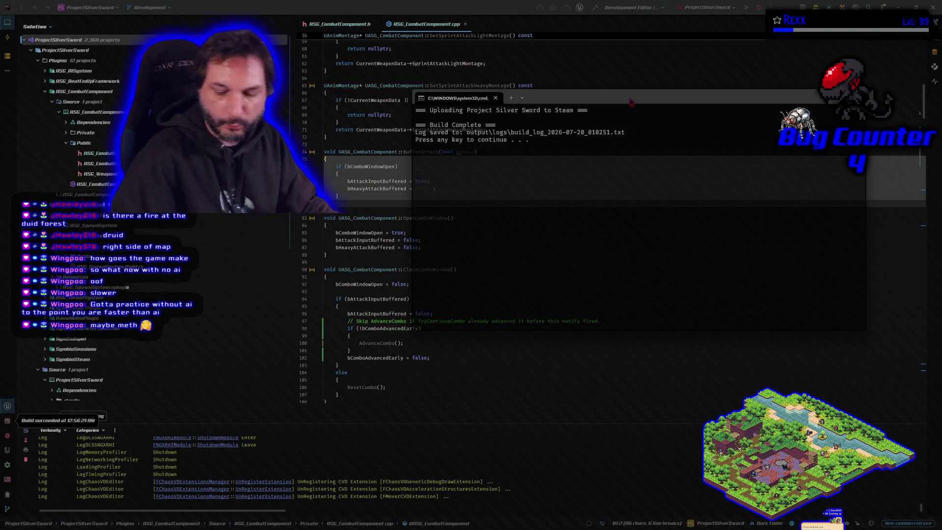
{"action": "key", "text": "Return"}
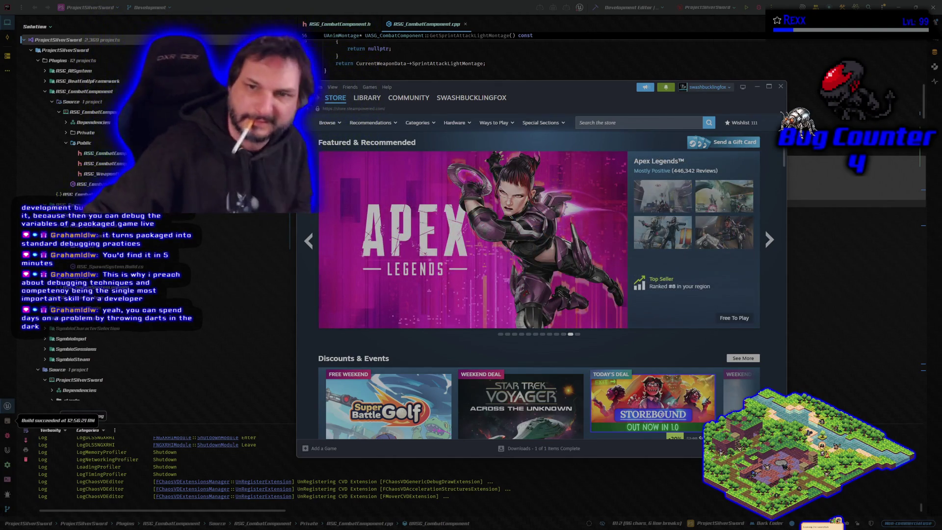
Switch Steam to its Library page of owned games
{"action": "left_click", "coordinate": [367, 98]}
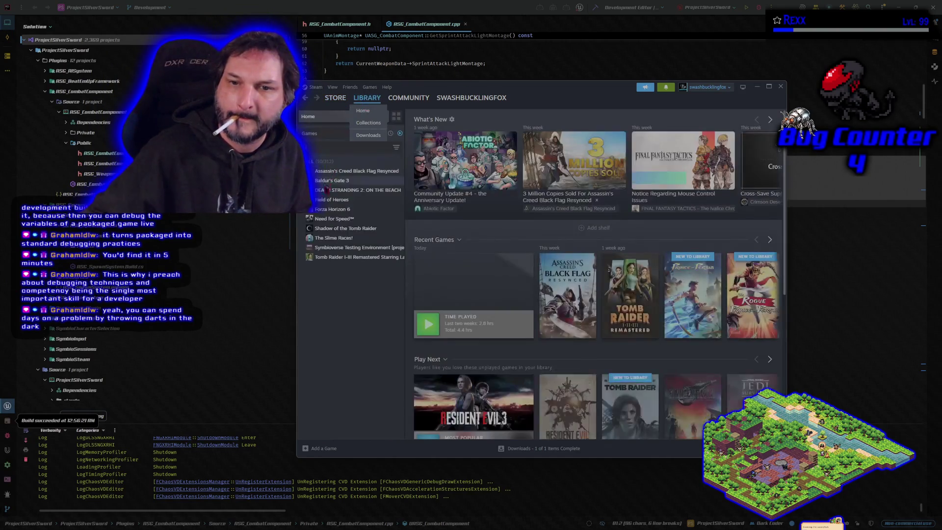
Launch Symbioverse Testing Environment from the library and open its multiplayer lobby screen
{"action": "left_click", "coordinate": [357, 249]}
{"action": "left_click", "coordinate": [439, 239]}
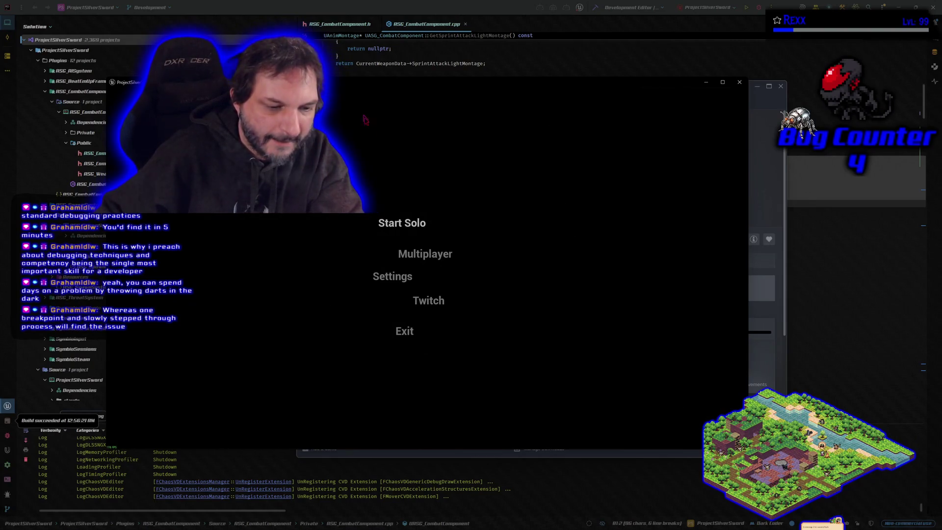
{"action": "left_click", "coordinate": [408, 255]}
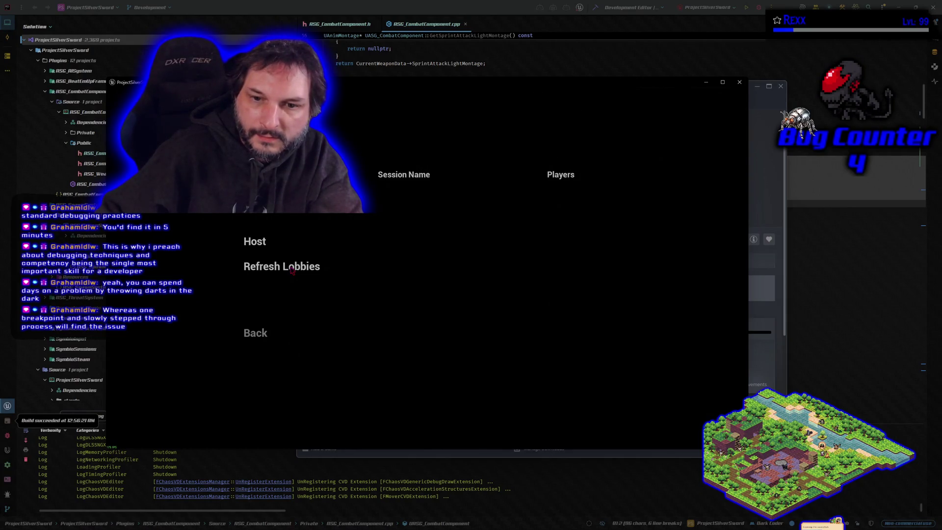
Refresh the lobby list until the hosted 1/4-player session appears
{"action": "left_click", "coordinate": [291, 272]}
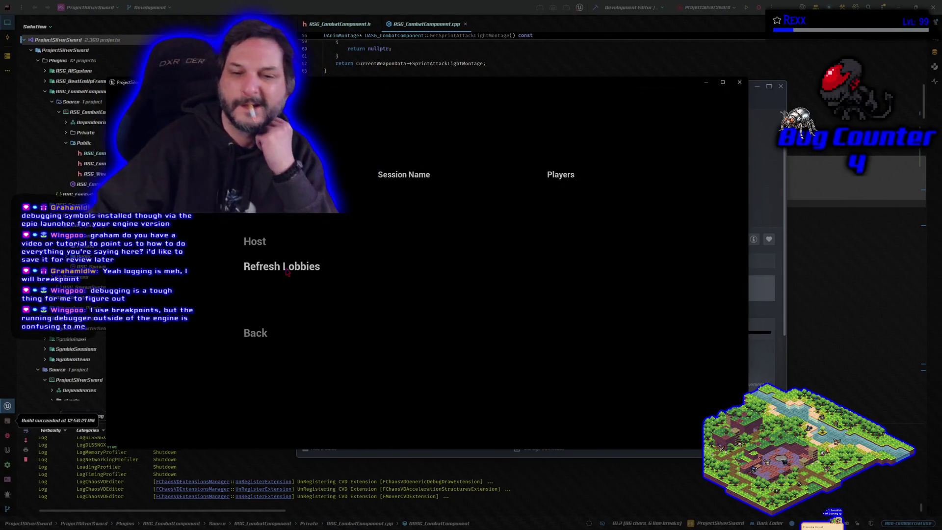
{"action": "left_click", "coordinate": [281, 282]}
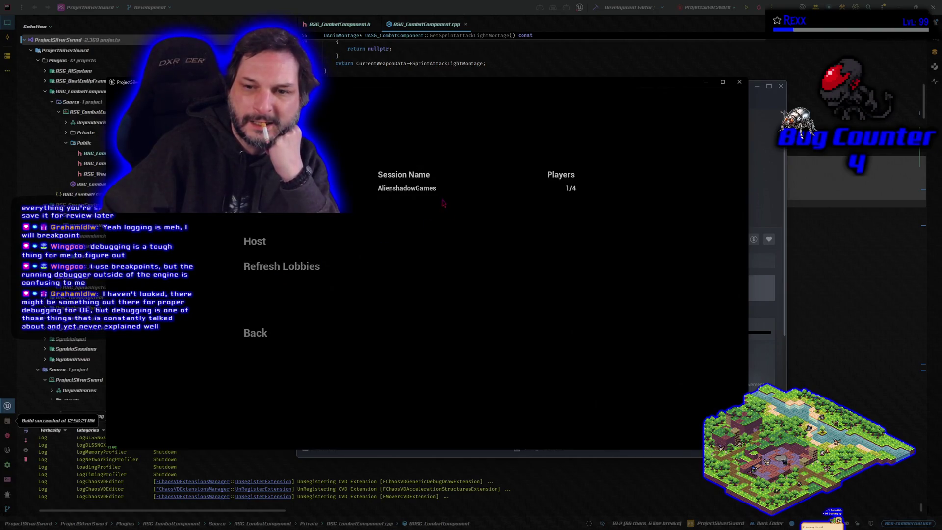
Join the hosted session, confirm the character, then bring the Rider code editor forward
{"action": "left_click", "coordinate": [432, 191]}
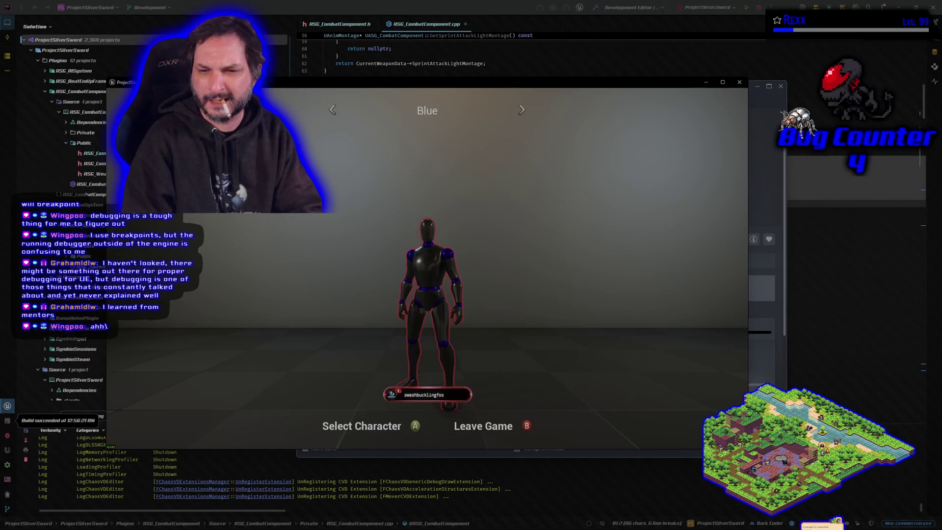
{"action": "key", "text": "Return"}
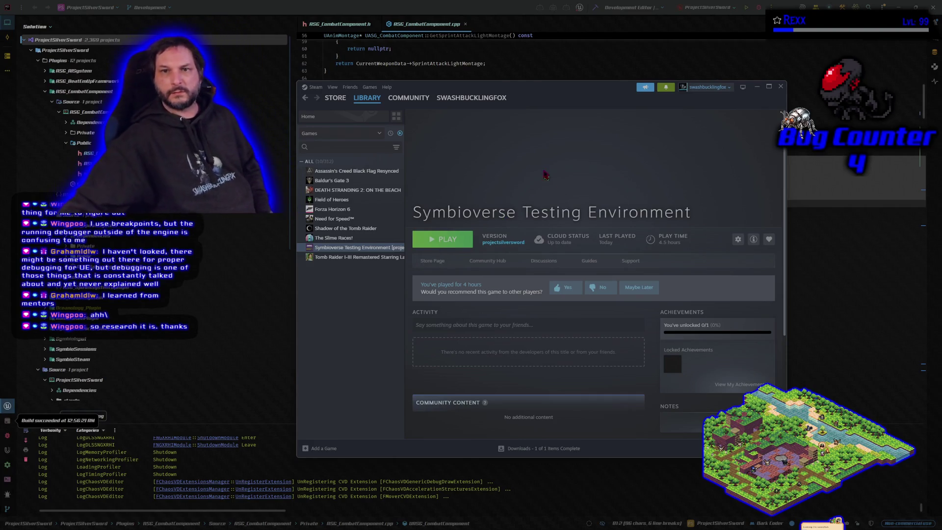
{"action": "left_click", "coordinate": [426, 10]}
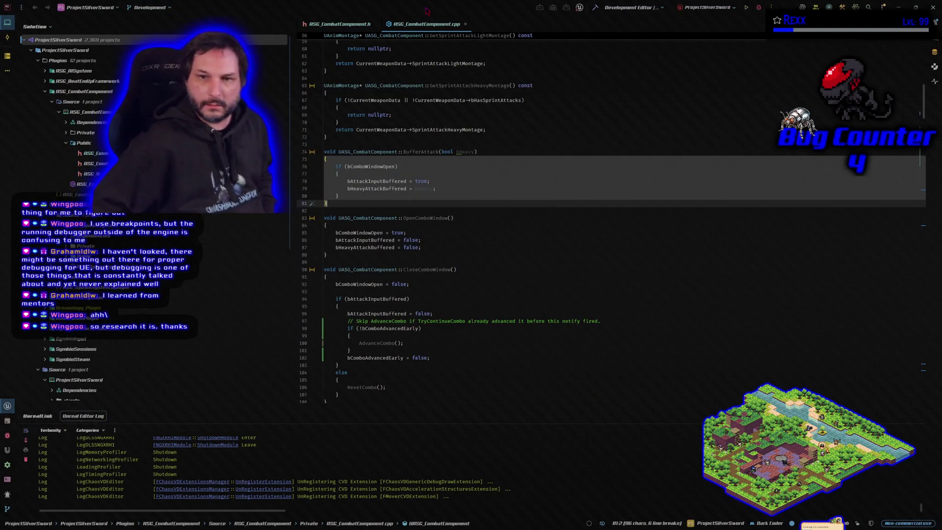
Build the selected projects in Rider, then switch to the BP_SilverSword_Player blueprint
{"action": "left_click", "coordinate": [758, 9]}
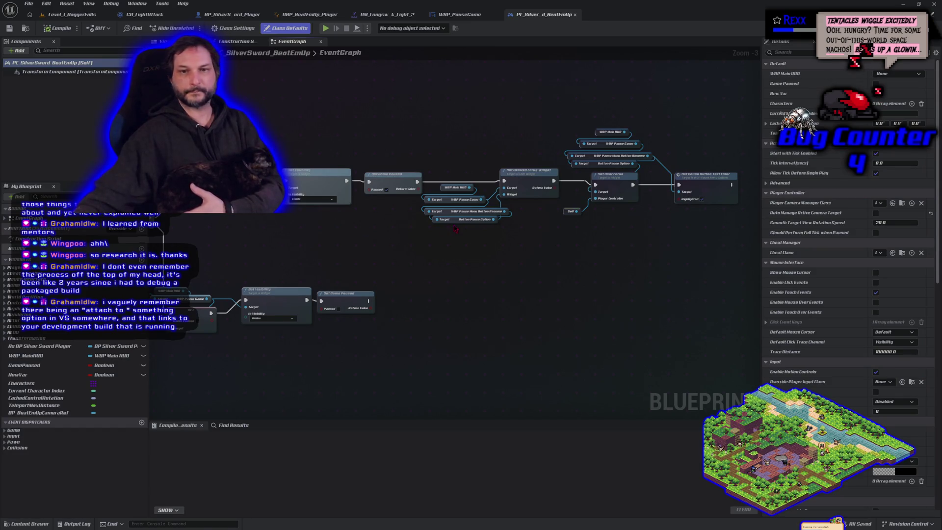
{"action": "left_click", "coordinate": [230, 14]}
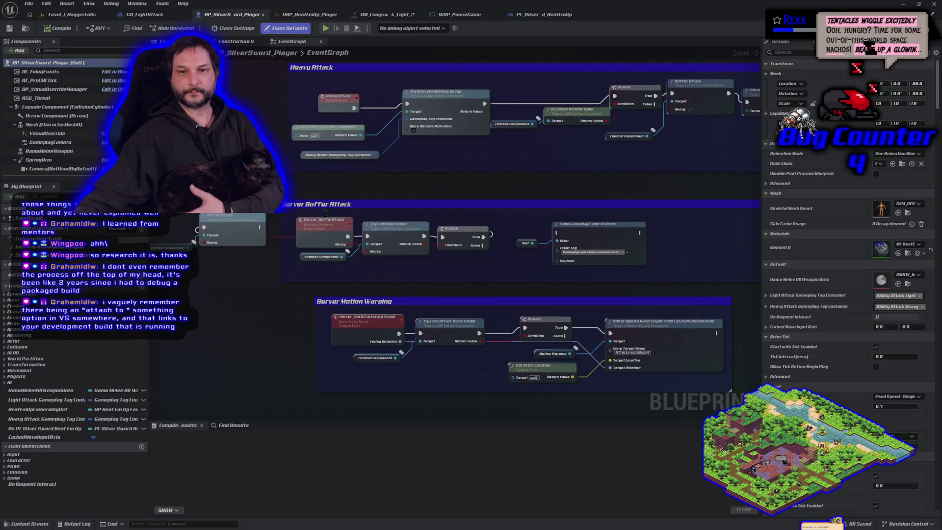
Break the Buffer Attack node's link, compile and save BP_SilverSword_Player, then return to Rider
{"action": "right_click", "coordinate": [212, 243]}
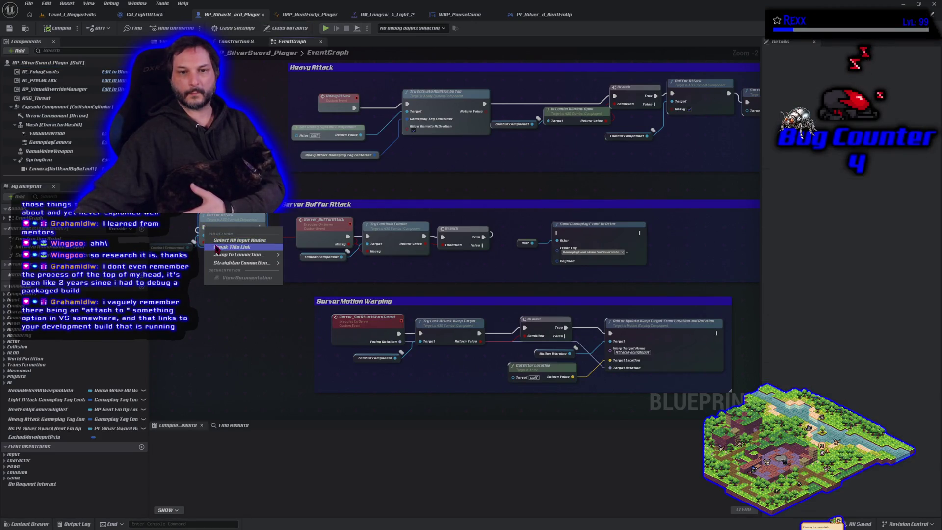
{"action": "left_click", "coordinate": [215, 245]}
{"action": "left_click", "coordinate": [58, 28]}
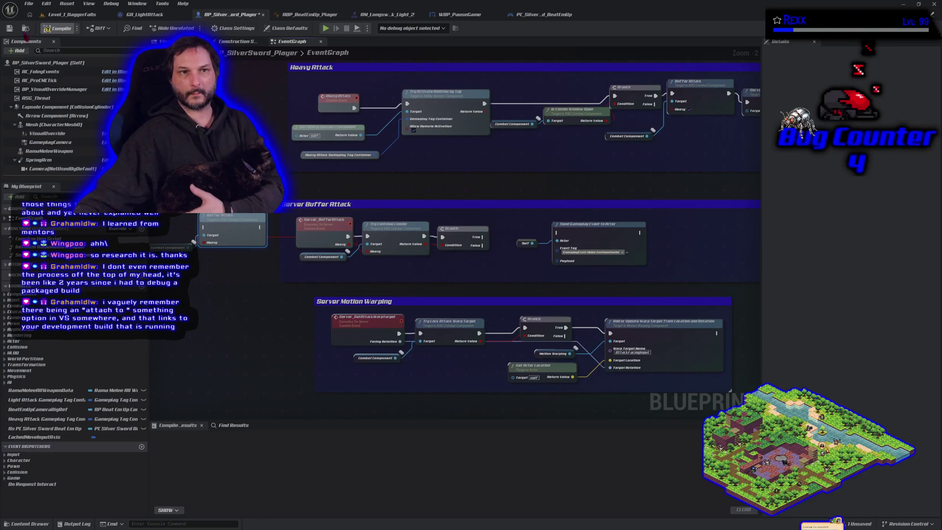
{"action": "left_click", "coordinate": [10, 28]}
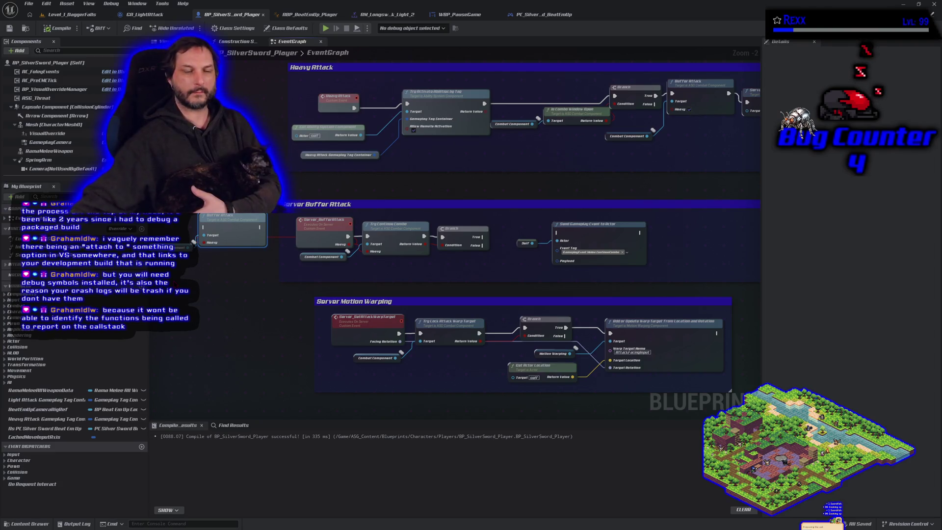
{"action": "key", "text": "alt+Tab"}
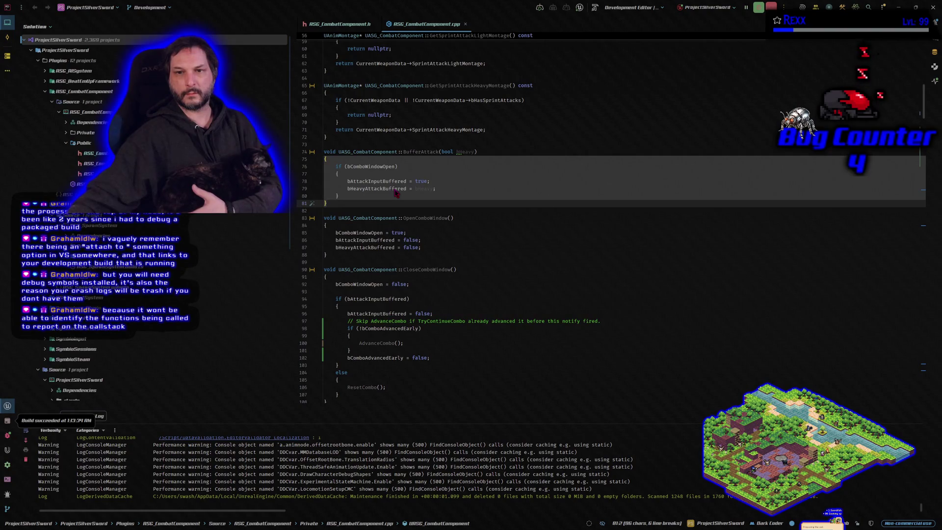
Read bHeavyAttackBuffered's quick info in Rider, then return to the Unreal player blueprint
{"action": "mouse_move", "coordinate": [396, 193]}
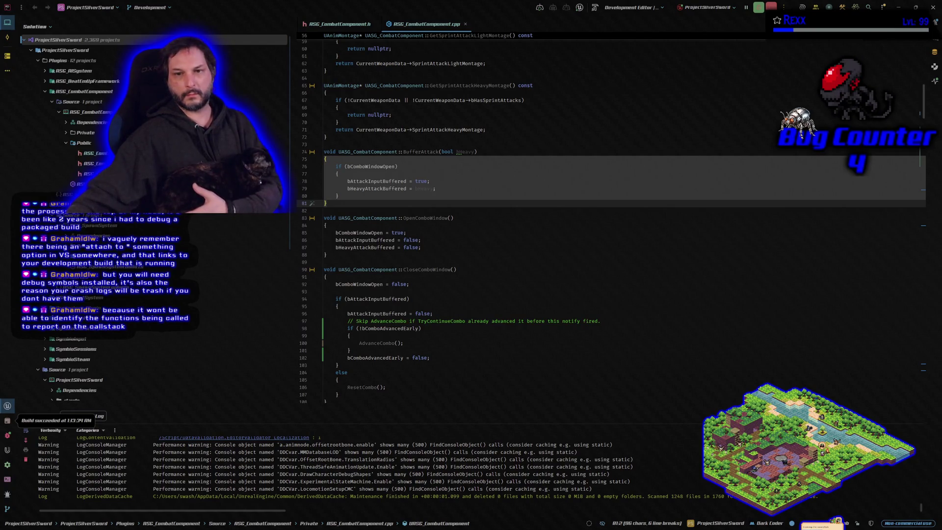
{"action": "key", "text": "alt+Tab"}
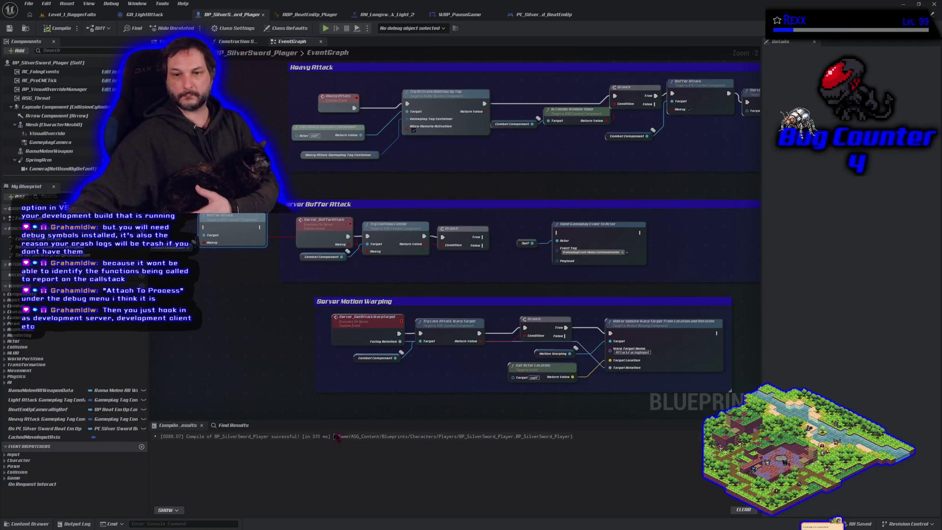
Pan the player event graph over to the Server Buff For Attack node and select it
{"action": "mouse_move", "coordinate": [489, 190]}
{"action": "left_mouse_down"}
{"action": "mouse_move", "coordinate": [294, 237]}
{"action": "mouse_move", "coordinate": [239, 381]}
{"action": "mouse_move", "coordinate": [25, 409]}
{"action": "left_mouse_up"}
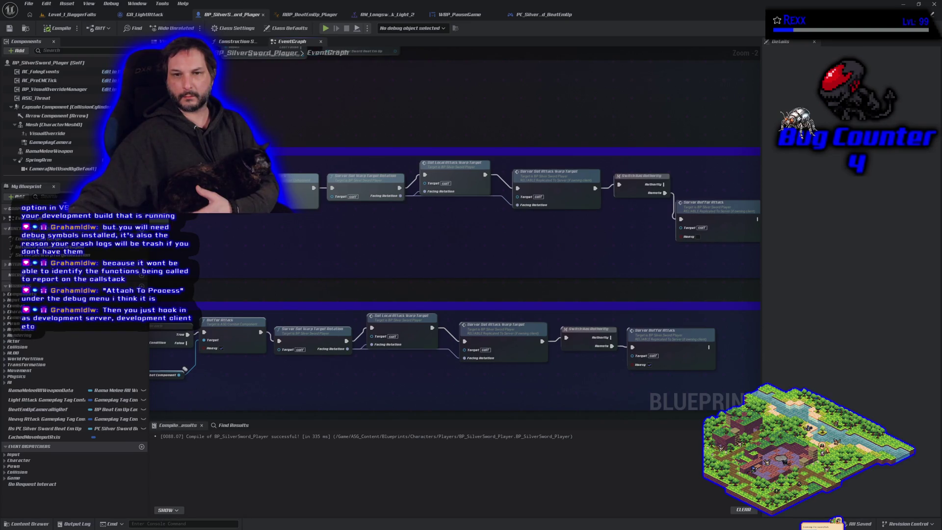
{"action": "left_click_drag", "start_coordinate": [663, 279], "coordinate": [521, 290]}
{"action": "left_click", "coordinate": [579, 243]}
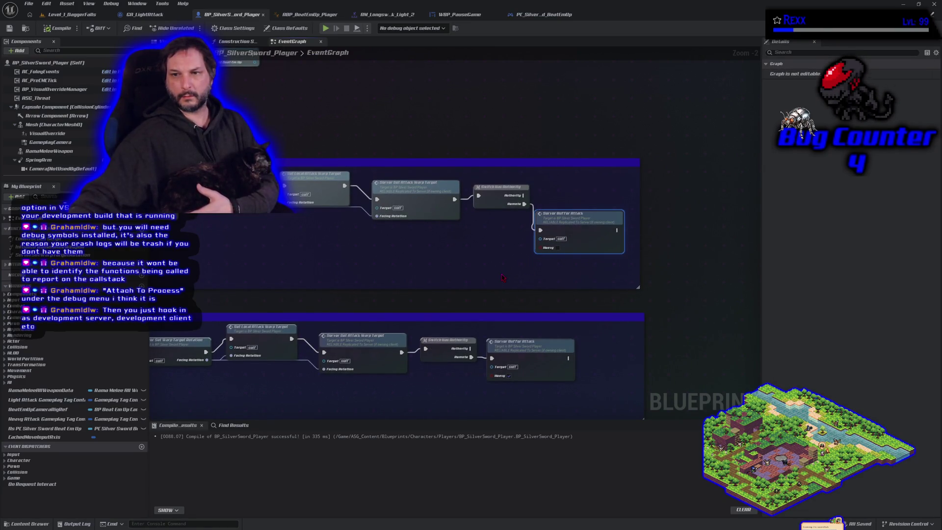
{"action": "scroll", "coordinate": [503, 278], "scroll_direction": "down", "scroll_amount": 2}
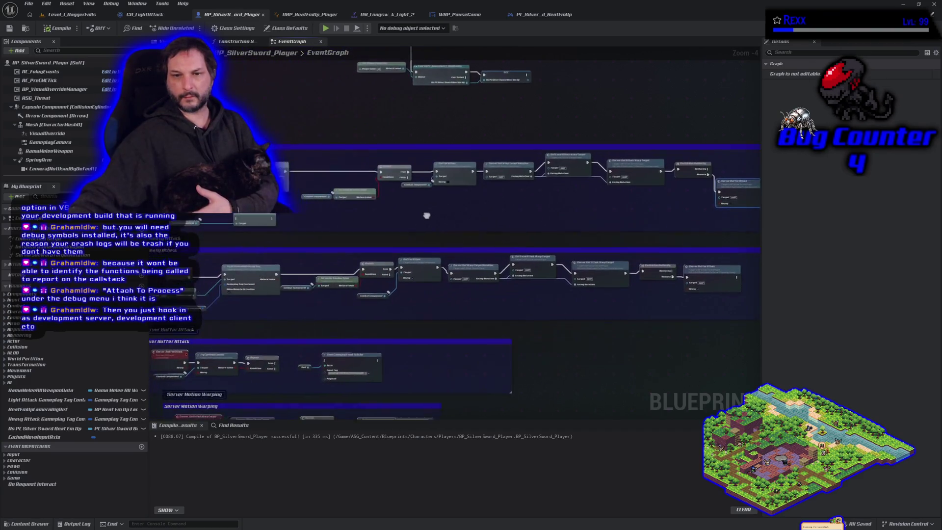
Frame the Light and Heavy Attack groups, then the Server Buffer Attack and Motion Warping nodes at 1:1
{"action": "left_click_drag", "start_coordinate": [435, 208], "coordinate": [598, 172]}
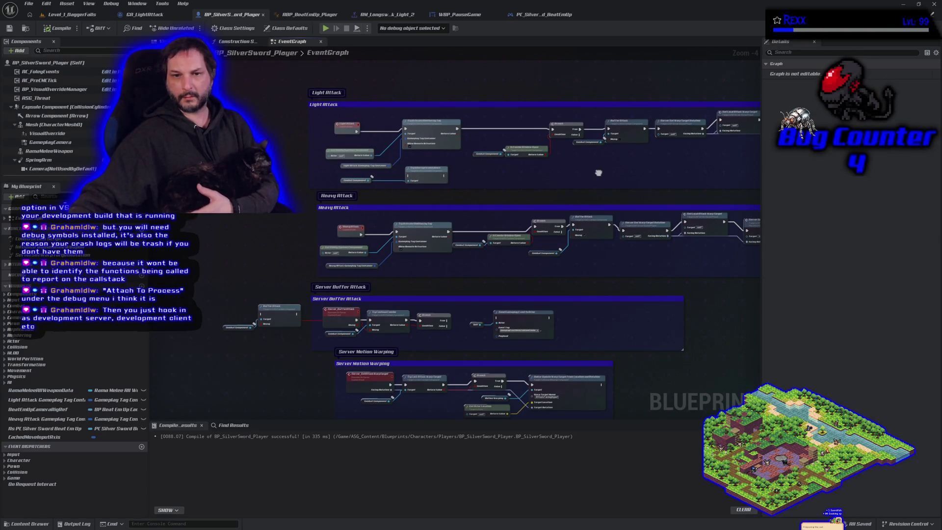
{"action": "mouse_move", "coordinate": [598, 173]}
{"action": "left_mouse_down"}
{"action": "mouse_move", "coordinate": [303, 238]}
{"action": "mouse_move", "coordinate": [458, 201]}
{"action": "mouse_move", "coordinate": [405, 223]}
{"action": "left_mouse_up"}
{"action": "scroll", "coordinate": [424, 182], "scroll_direction": "up", "scroll_amount": 4}
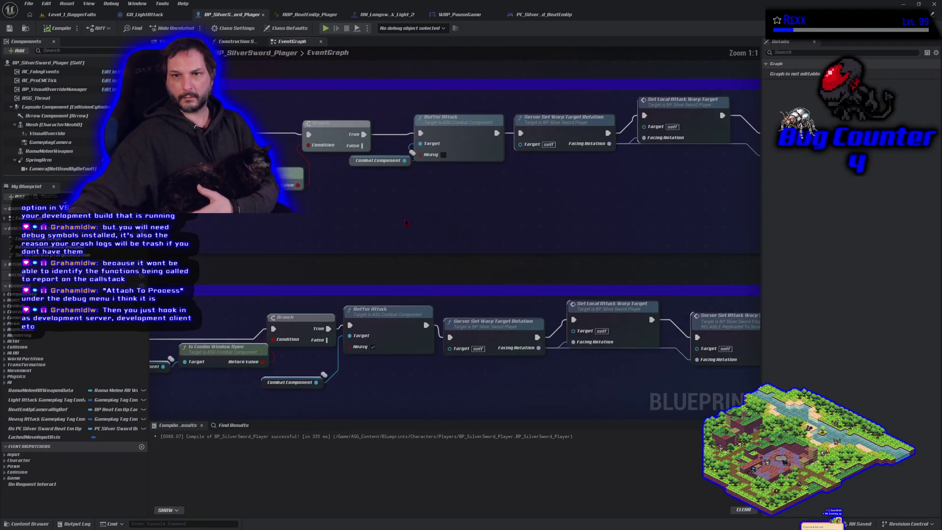
{"action": "left_click_drag", "start_coordinate": [423, 181], "coordinate": [403, 244]}
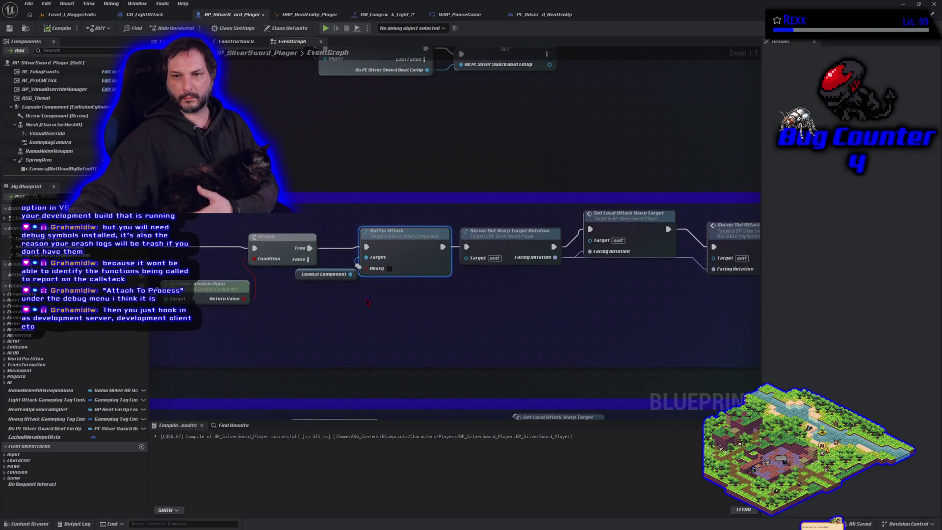
{"action": "scroll", "coordinate": [367, 302], "scroll_direction": "down", "scroll_amount": 5}
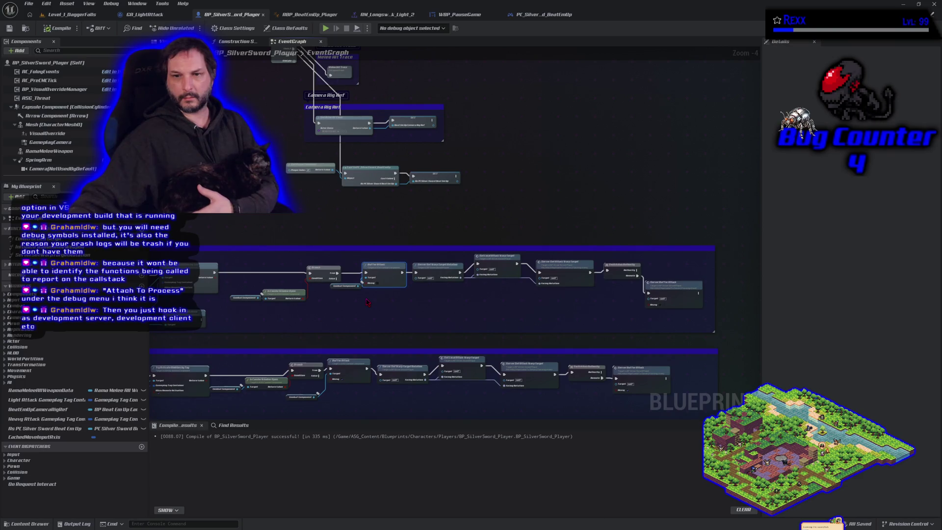
{"action": "left_click_drag", "start_coordinate": [366, 313], "coordinate": [464, 227]}
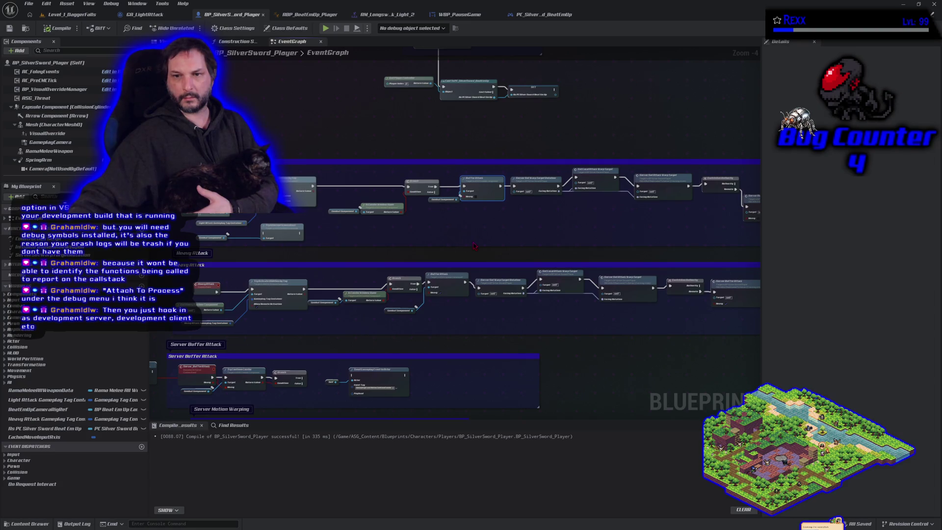
{"action": "mouse_move", "coordinate": [474, 246]}
{"action": "left_mouse_down"}
{"action": "mouse_move", "coordinate": [420, 226]}
{"action": "mouse_move", "coordinate": [343, 236]}
{"action": "mouse_move", "coordinate": [400, 231]}
{"action": "mouse_move", "coordinate": [453, 211]}
{"action": "left_mouse_up"}
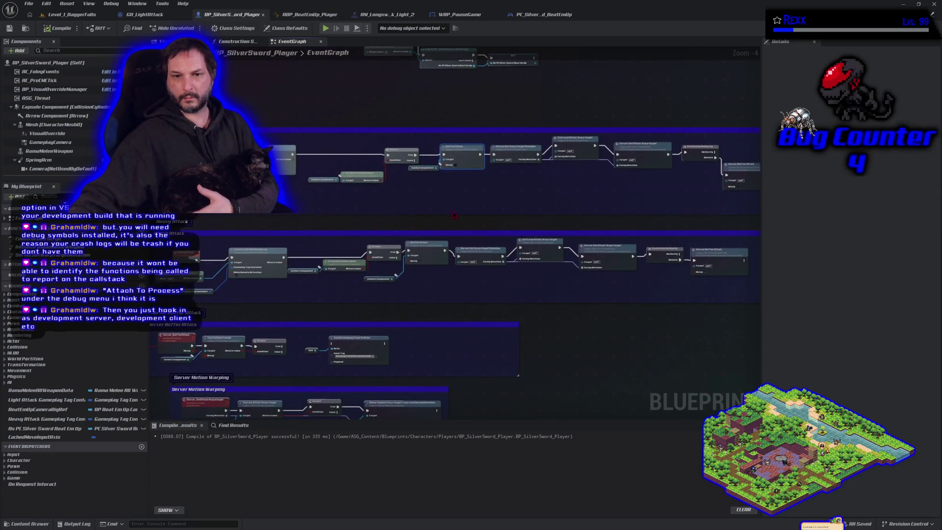
{"action": "left_click_drag", "start_coordinate": [339, 228], "coordinate": [405, 209]}
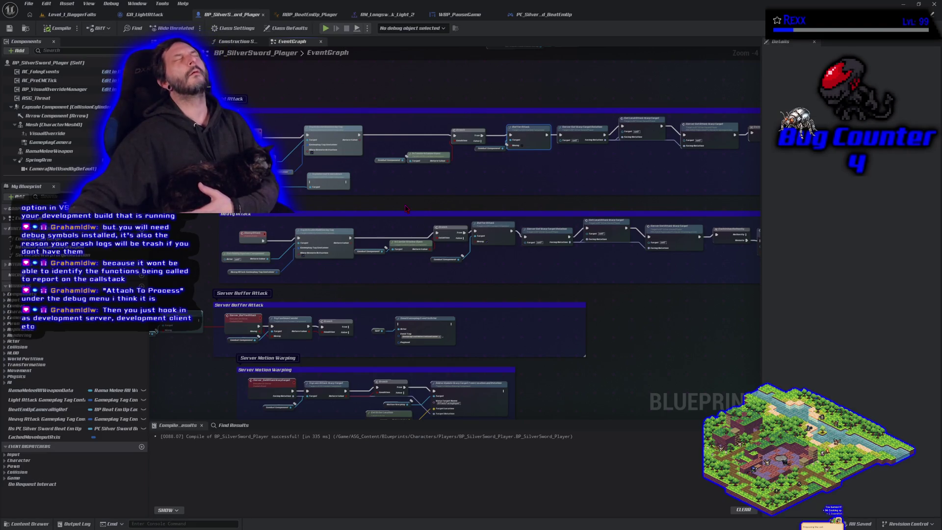
{"action": "scroll", "coordinate": [373, 318], "scroll_direction": "up", "scroll_amount": 5}
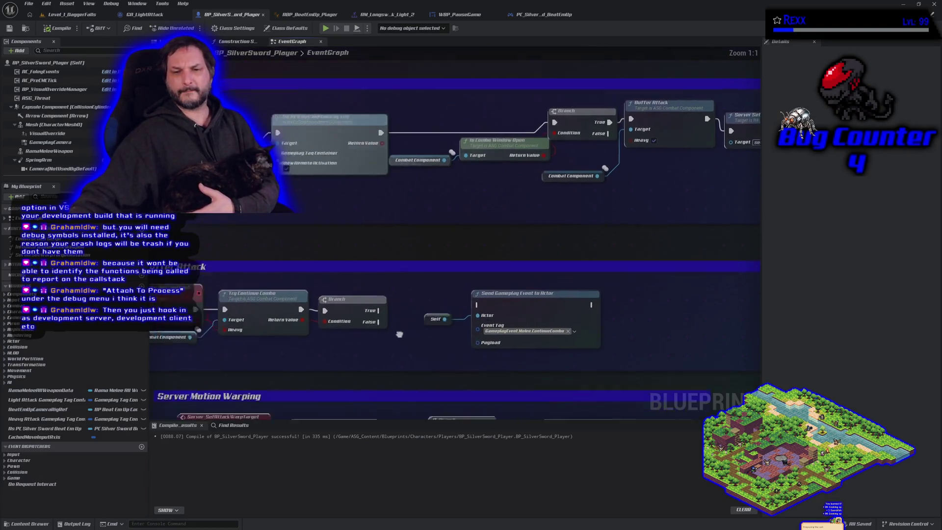
Re-centre the Heavy Attack and Server Buffer Attack nodes, then switch to ABP_BeatEmUp_Player's event graph
{"action": "scroll", "coordinate": [504, 268], "scroll_direction": "down", "scroll_amount": 1}
{"action": "scroll", "coordinate": [252, 329], "scroll_direction": "up", "scroll_amount": 1}
{"action": "left_click_drag", "start_coordinate": [253, 329], "coordinate": [193, 332]}
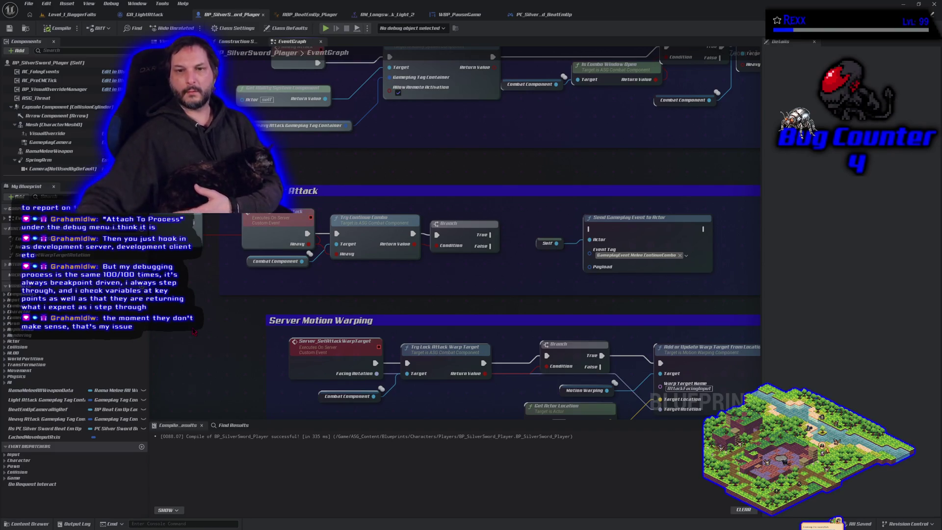
{"action": "scroll", "coordinate": [314, 301], "scroll_direction": "down", "scroll_amount": 3}
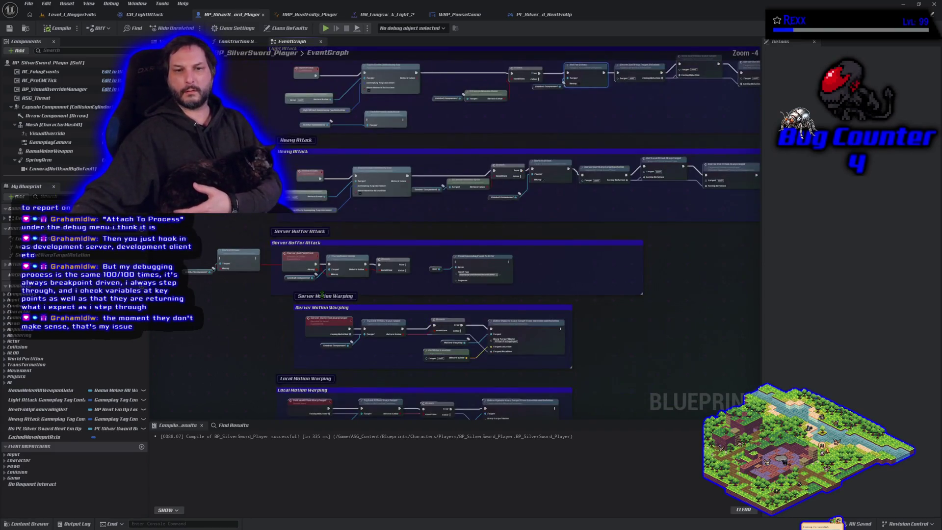
{"action": "left_click_drag", "start_coordinate": [395, 285], "coordinate": [343, 315]}
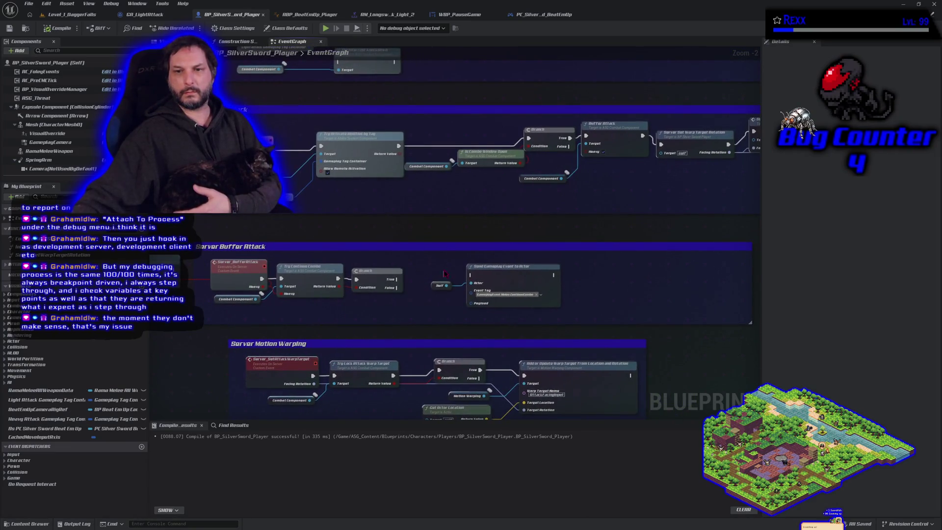
{"action": "left_click_drag", "start_coordinate": [496, 305], "coordinate": [579, 297]}
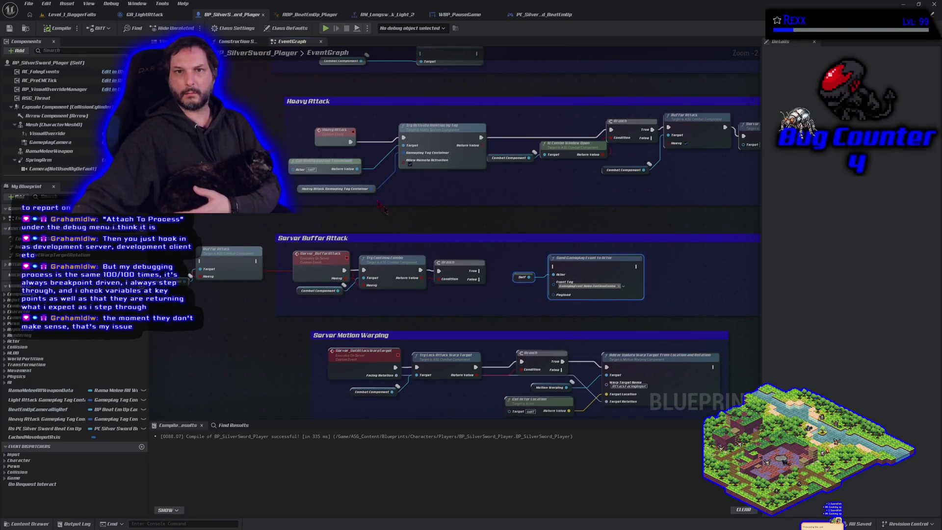
{"action": "left_click", "coordinate": [293, 17]}
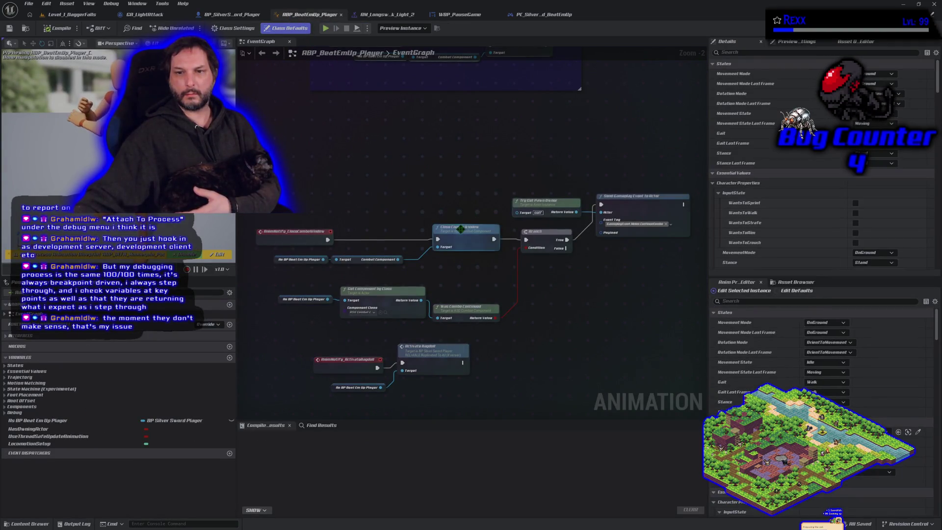
{"action": "left_click", "coordinate": [466, 308]}
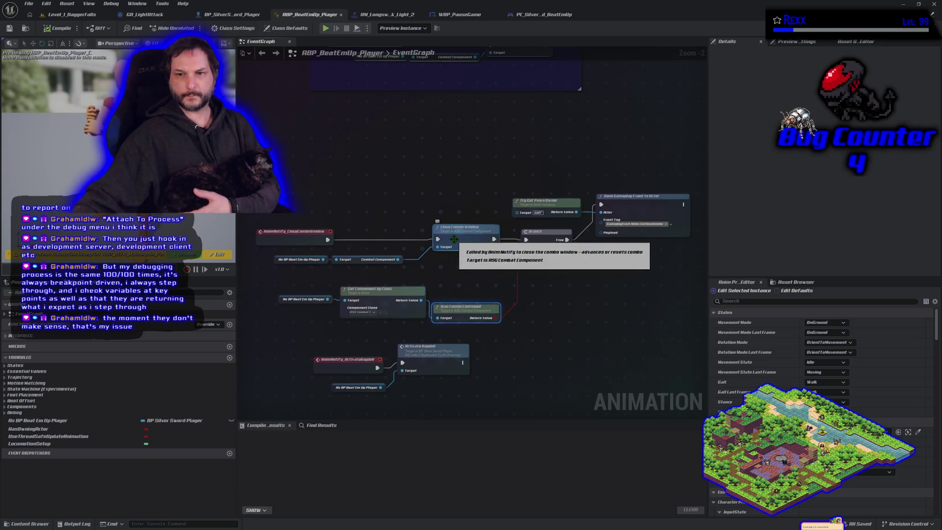
{"action": "left_click", "coordinate": [453, 239]}
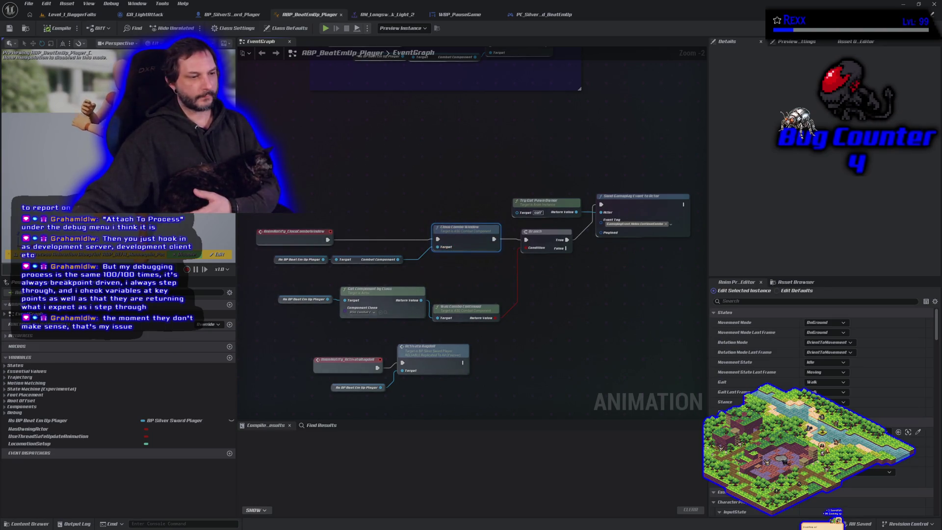
{"action": "double_click", "coordinate": [454, 239]}
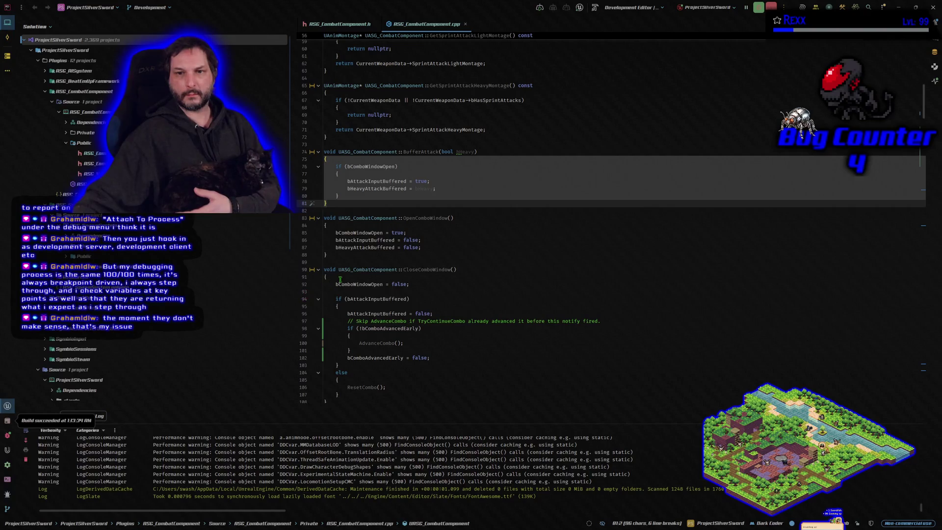
{"action": "scroll", "coordinate": [392, 275], "scroll_direction": "down", "scroll_amount": 2}
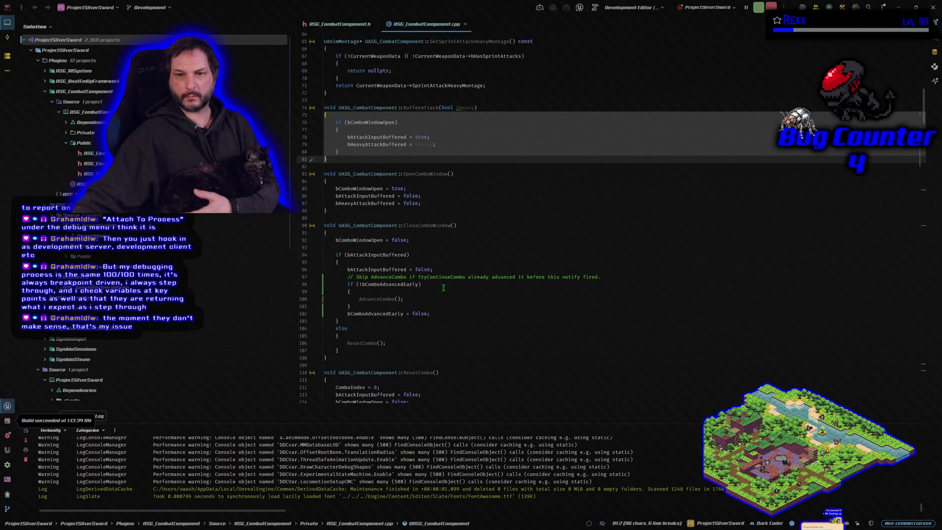
{"action": "left_click", "coordinate": [441, 297]}
{"action": "scroll", "coordinate": [442, 297], "scroll_direction": "down", "scroll_amount": 1}
{"action": "scroll", "coordinate": [442, 297], "scroll_direction": "down", "scroll_amount": 3}
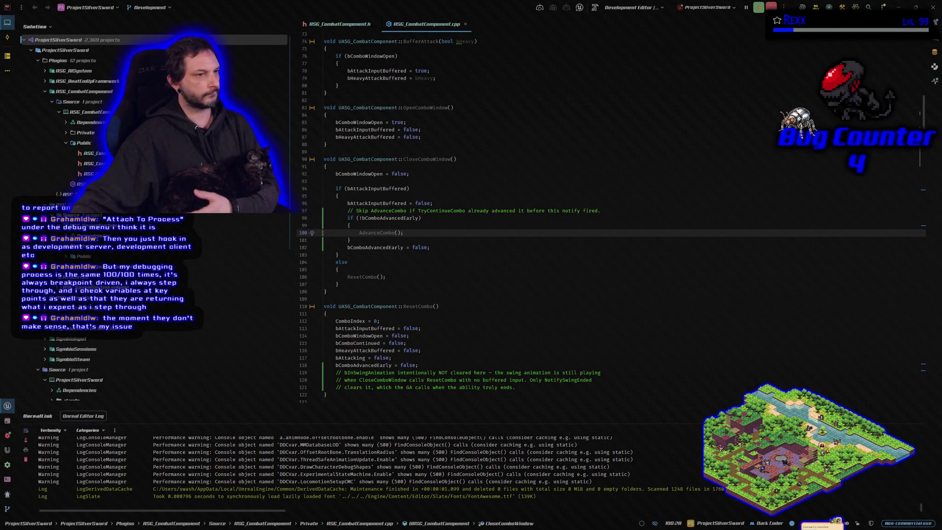
{"action": "key", "text": "alt+Tab"}
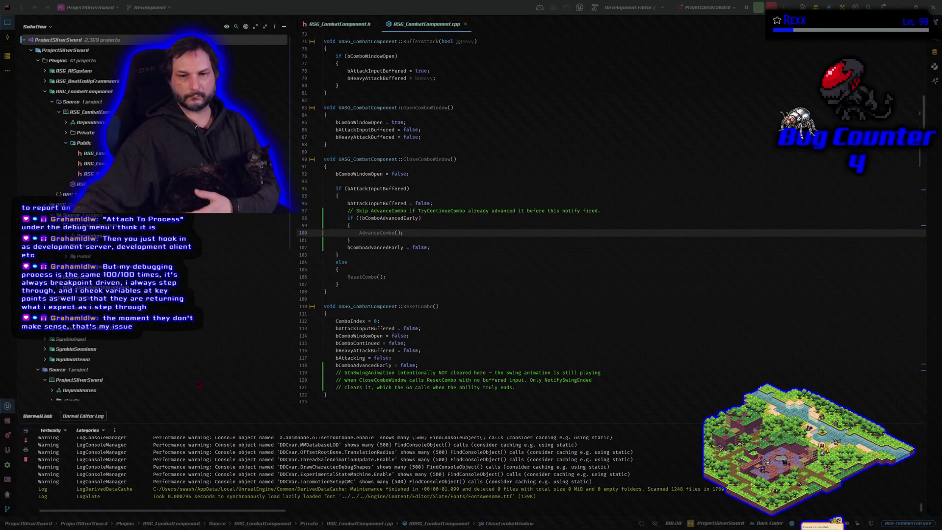
{"action": "left_click", "coordinate": [346, 15]}
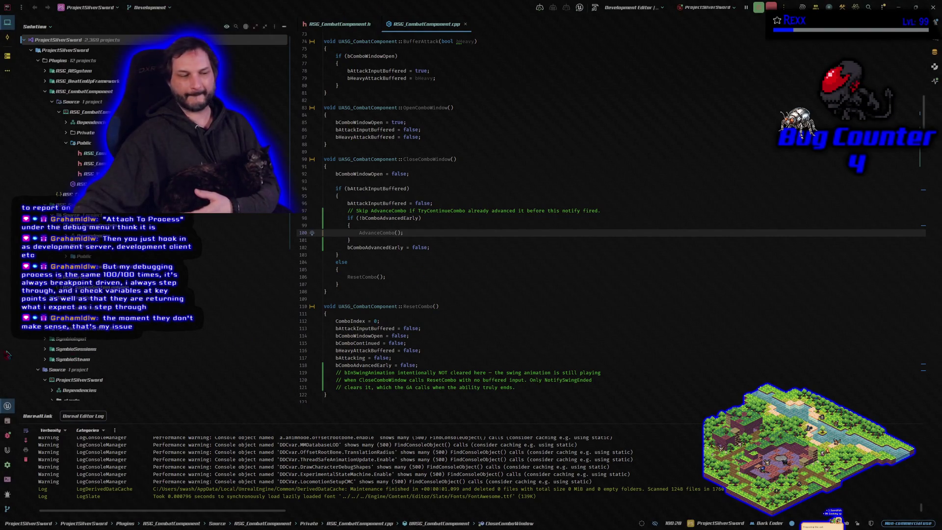
{"action": "key", "text": "alt+Tab"}
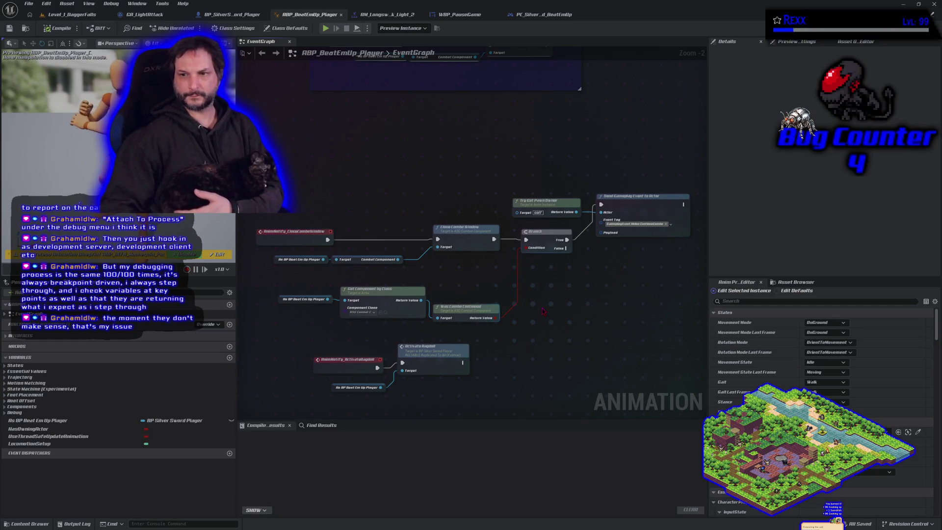
Survey the Combo Open Window and Close Combo Window nodes, then return to BP_SilverSword_Player's graph
{"action": "mouse_move", "coordinate": [544, 311]}
{"action": "left_mouse_down"}
{"action": "mouse_move", "coordinate": [552, 342]}
{"action": "mouse_move", "coordinate": [545, 337]}
{"action": "left_mouse_up"}
{"action": "scroll", "coordinate": [465, 244], "scroll_direction": "up", "scroll_amount": 2}
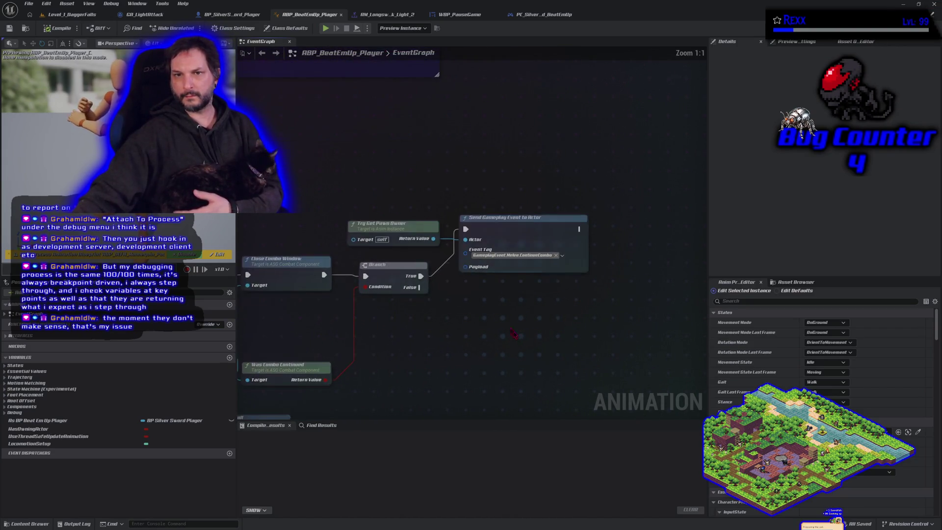
{"action": "scroll", "coordinate": [466, 244], "scroll_direction": "down", "scroll_amount": 1}
{"action": "mouse_move", "coordinate": [465, 244]}
{"action": "left_mouse_down"}
{"action": "mouse_move", "coordinate": [439, 330]}
{"action": "mouse_move", "coordinate": [473, 146]}
{"action": "mouse_move", "coordinate": [408, 190]}
{"action": "left_mouse_up"}
{"action": "left_click_drag", "start_coordinate": [425, 264], "coordinate": [486, 283]}
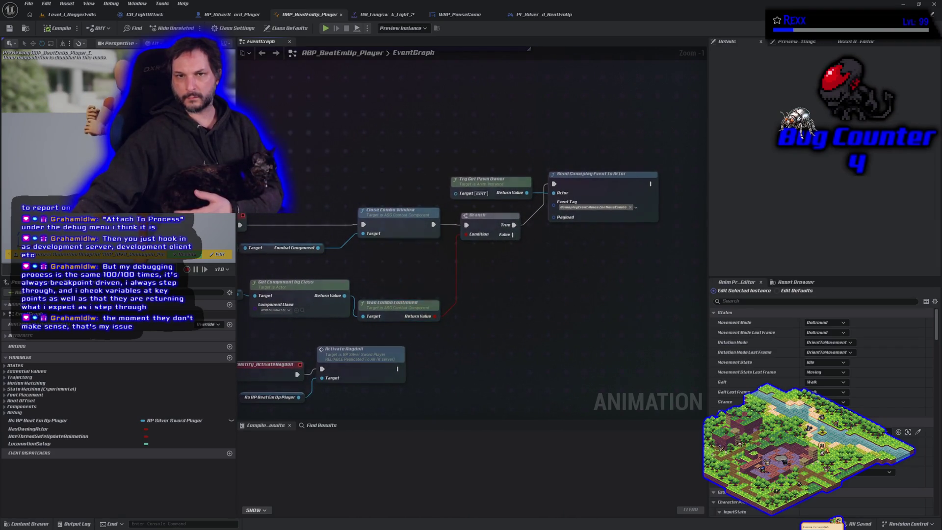
{"action": "left_click", "coordinate": [227, 15]}
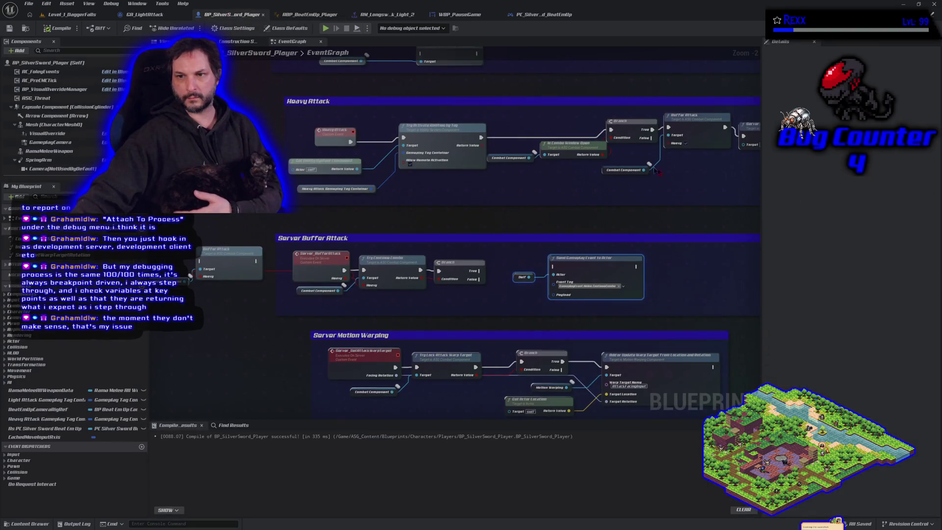
{"action": "left_click_drag", "start_coordinate": [490, 343], "coordinate": [490, 74]}
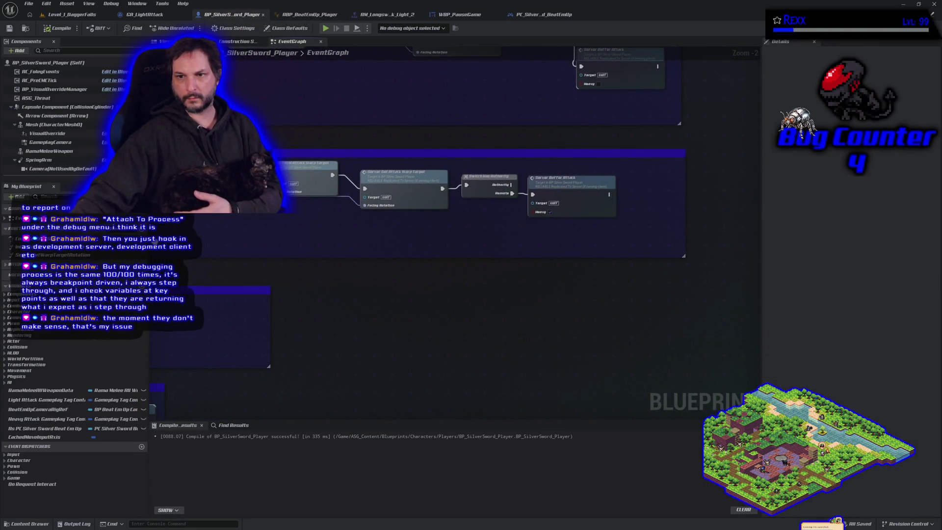
{"action": "mouse_move", "coordinate": [471, 193]}
{"action": "left_mouse_down"}
{"action": "mouse_move", "coordinate": [437, 162]}
{"action": "mouse_move", "coordinate": [406, 328]}
{"action": "left_mouse_up"}
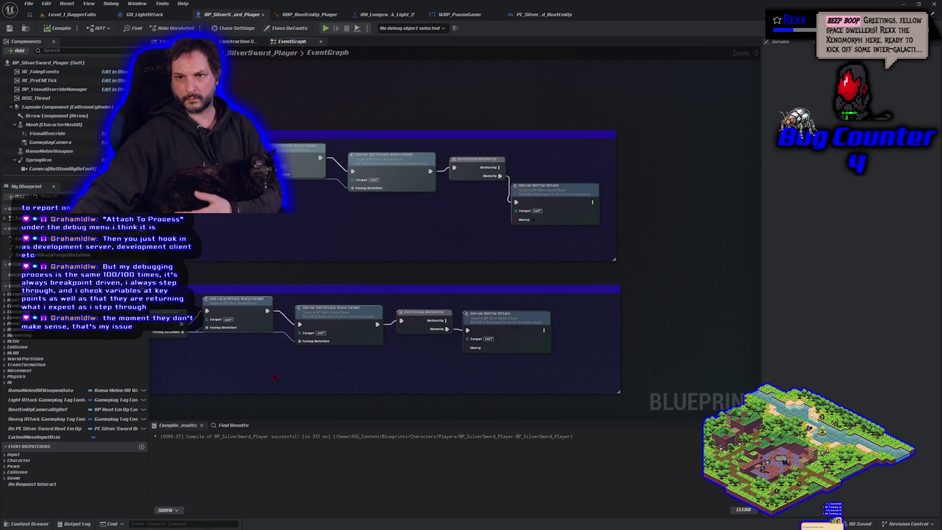
{"action": "scroll", "coordinate": [436, 161], "scroll_direction": "down", "scroll_amount": 5}
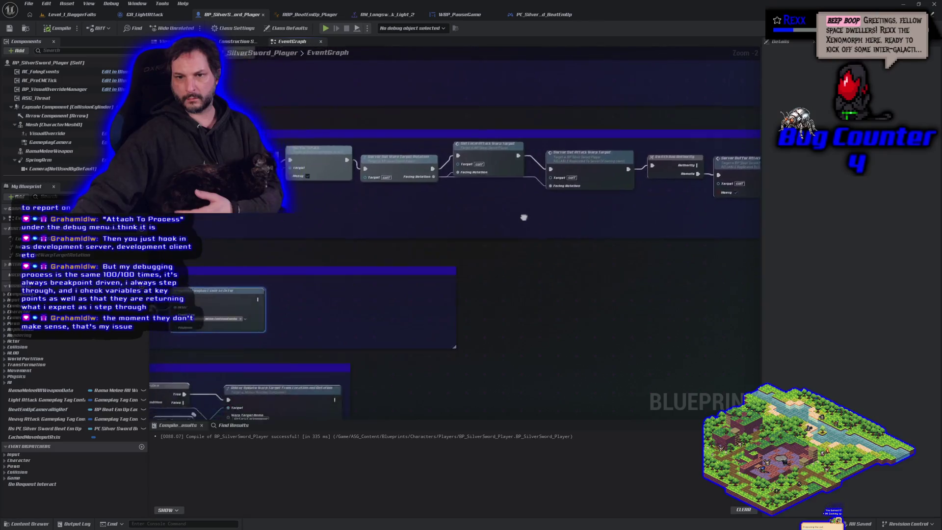
{"action": "left_click_drag", "start_coordinate": [352, 149], "coordinate": [555, 159]}
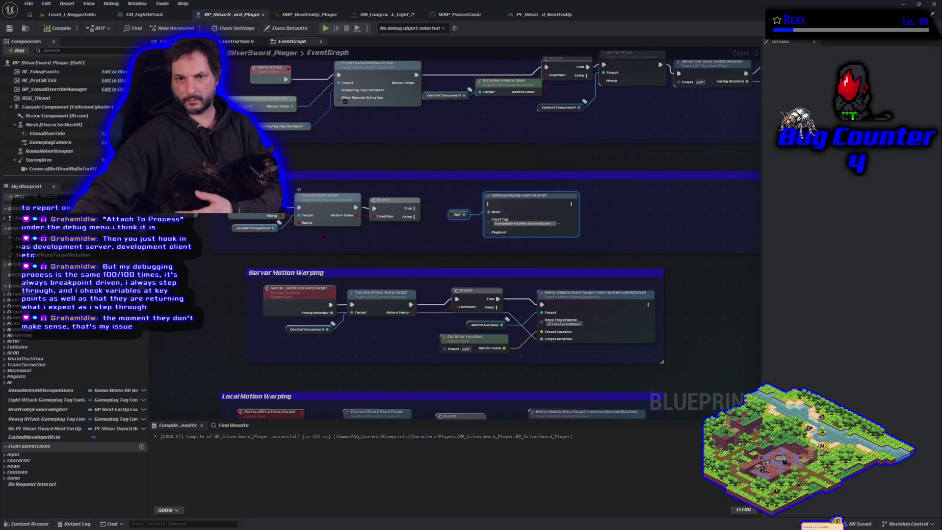
{"action": "left_click_drag", "start_coordinate": [332, 245], "coordinate": [423, 277]}
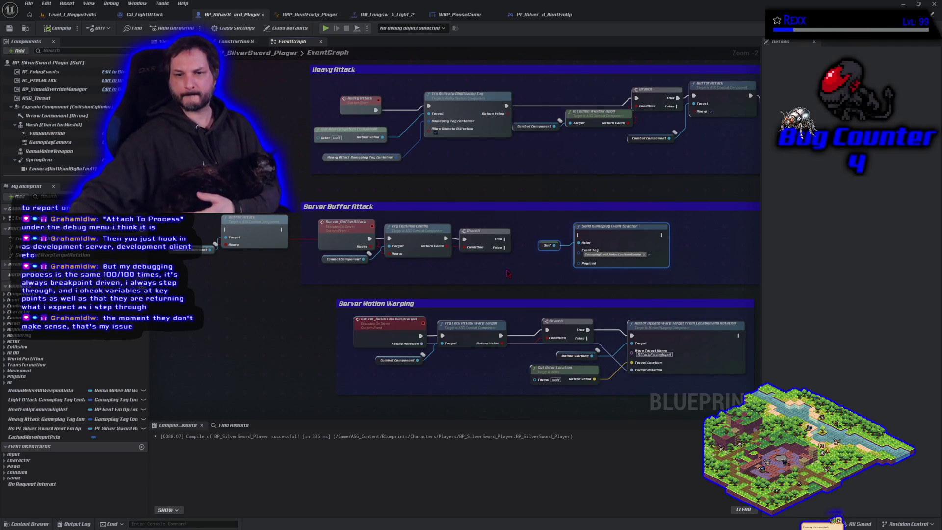
{"action": "left_click_drag", "start_coordinate": [568, 175], "coordinate": [498, 356]}
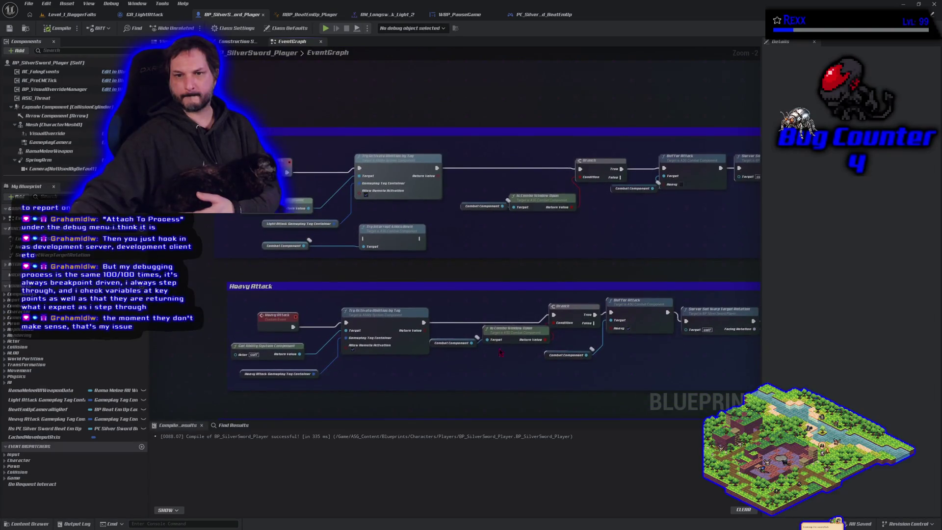
Pan past the Light Attack chain to the Server Buffer Attack calls and select that node
{"action": "mouse_move", "coordinate": [516, 261]}
{"action": "left_mouse_down"}
{"action": "mouse_move", "coordinate": [528, 281]}
{"action": "mouse_move", "coordinate": [407, 272]}
{"action": "left_mouse_up"}
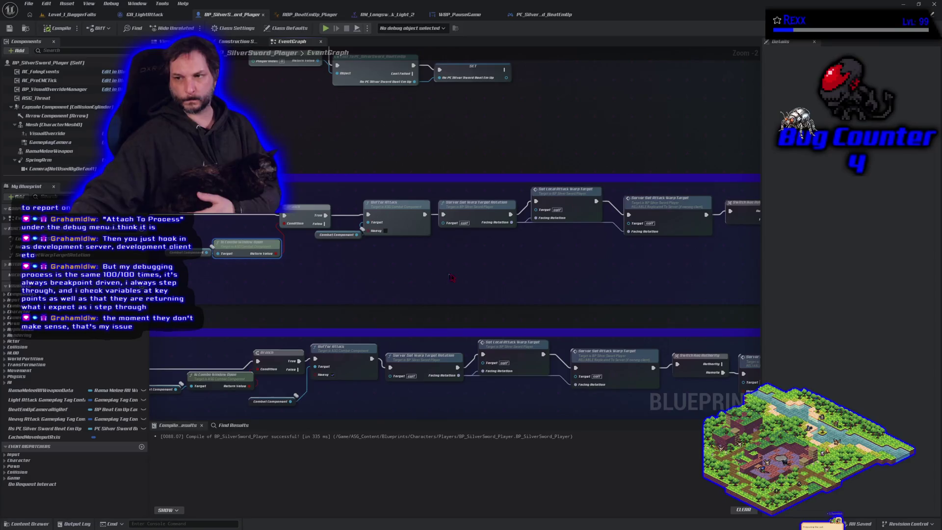
{"action": "left_click_drag", "start_coordinate": [403, 273], "coordinate": [422, 298]}
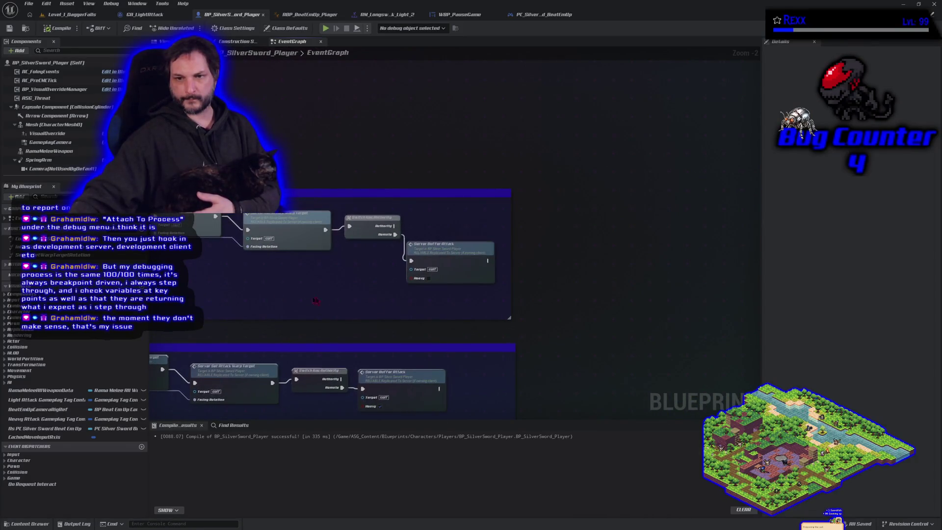
{"action": "scroll", "coordinate": [458, 249], "scroll_direction": "up", "scroll_amount": 2}
{"action": "left_click", "coordinate": [459, 248]}
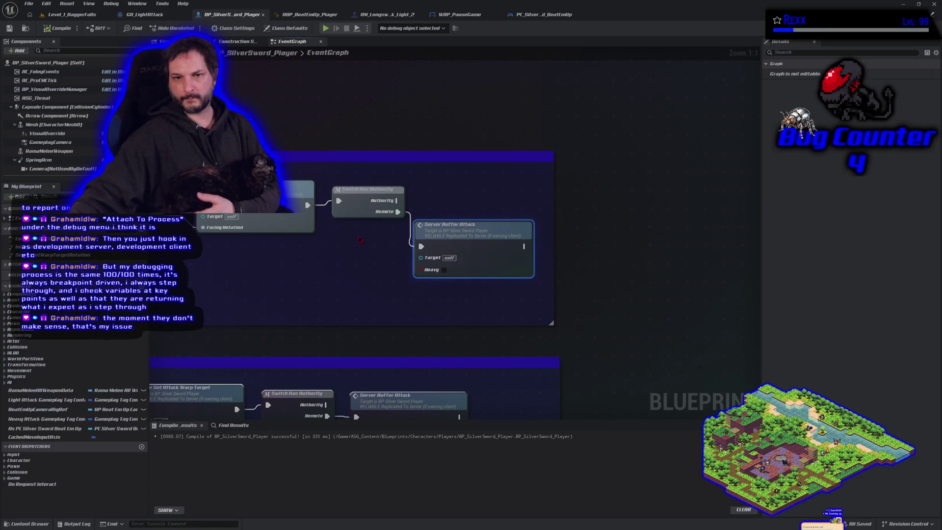
Wire Set Attack Warp Target into Switch Has Authority and its Remote output into Server Buffer Attack
{"action": "scroll", "coordinate": [360, 239], "scroll_direction": "down", "scroll_amount": 2}
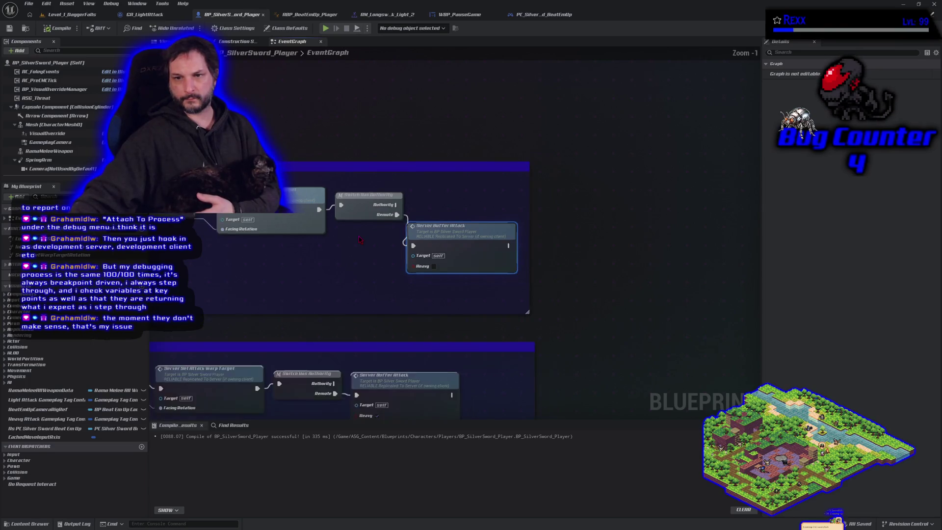
{"action": "mouse_move", "coordinate": [263, 255]}
{"action": "left_mouse_down"}
{"action": "mouse_move", "coordinate": [463, 275]}
{"action": "mouse_move", "coordinate": [290, 305]}
{"action": "left_mouse_up"}
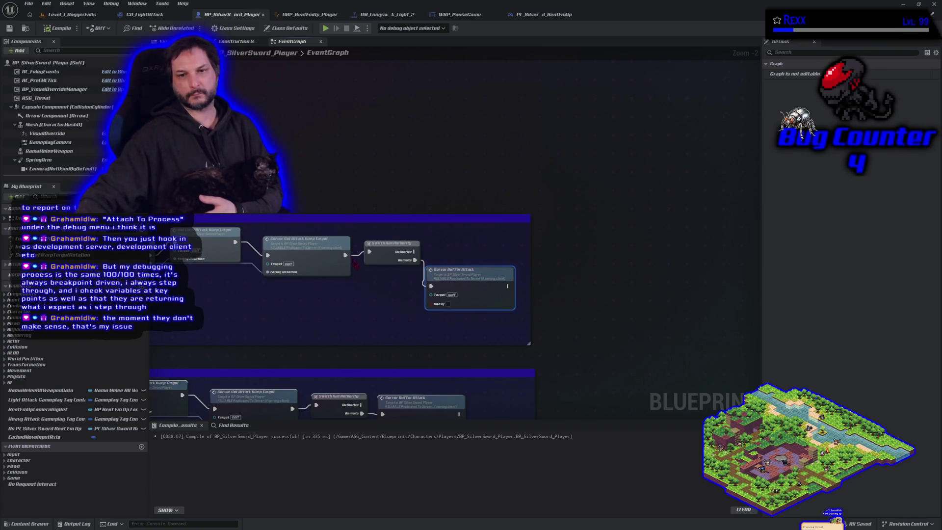
{"action": "left_click_drag", "start_coordinate": [344, 256], "coordinate": [368, 251]}
{"action": "mouse_move", "coordinate": [430, 285]}
{"action": "left_mouse_down"}
{"action": "mouse_move", "coordinate": [401, 260]}
{"action": "mouse_move", "coordinate": [391, 231]}
{"action": "left_mouse_up"}
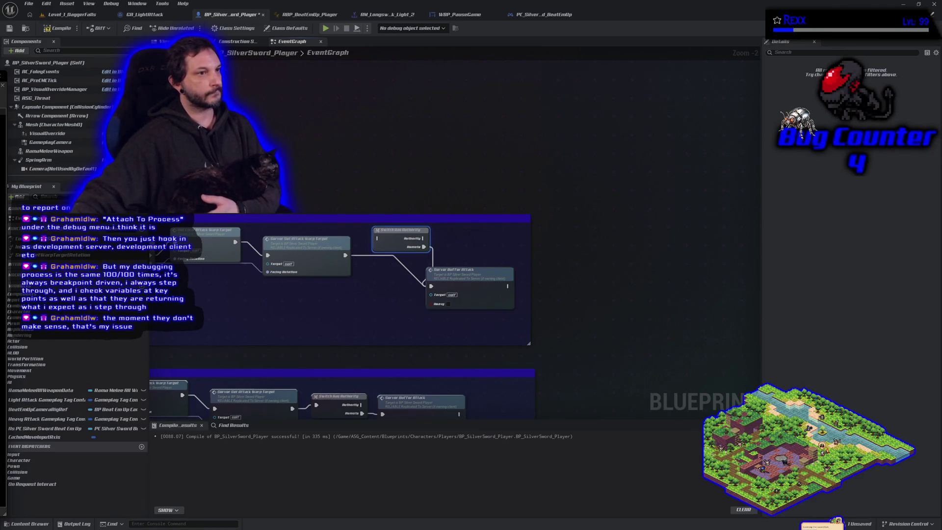
{"action": "key", "text": "alt+Tab"}
{"action": "right_click", "coordinate": [239, 134]}
Paste the copied 115-character line into the new Notepad++ document
{"action": "left_click", "coordinate": [274, 146]}
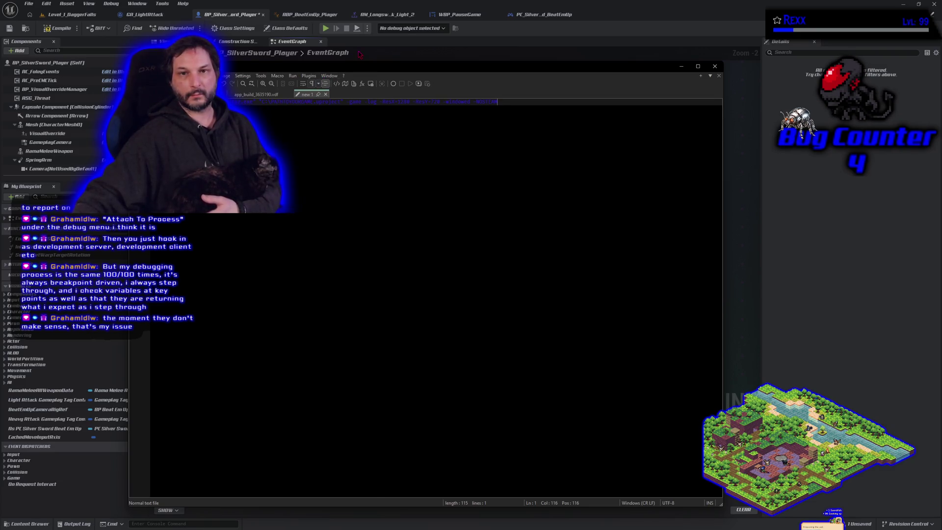
Toggle between Notepad++ and the Unreal editor to view the BP_SilverSword_Player graph
{"action": "key", "text": "alt+Tab"}
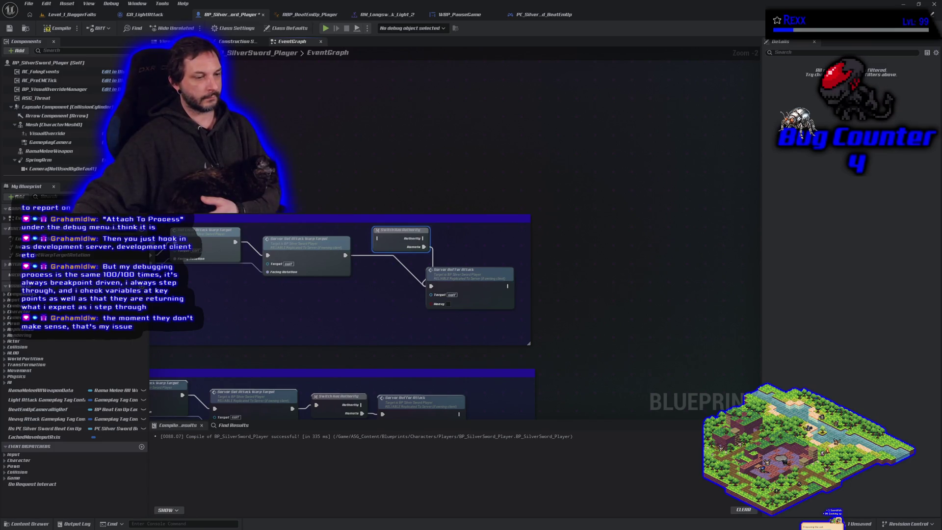
{"action": "key", "text": "alt+Tab"}
{"action": "key", "text": "alt+Tab"}
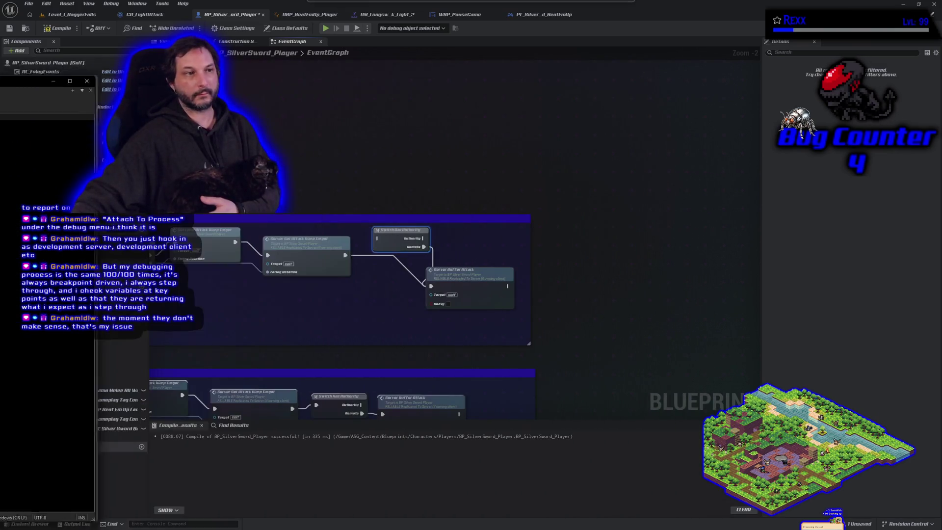
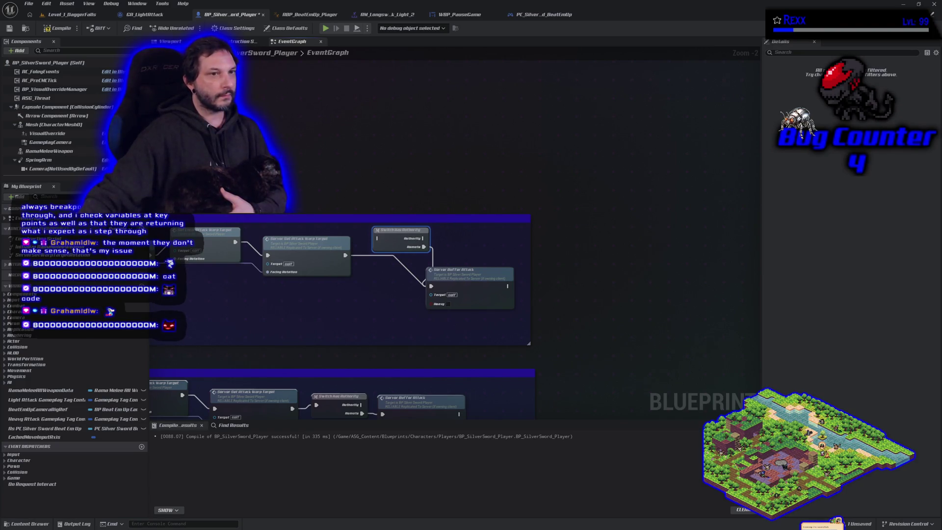
Compile the SilverSword player Blueprint and save it
{"action": "left_click", "coordinate": [52, 28]}
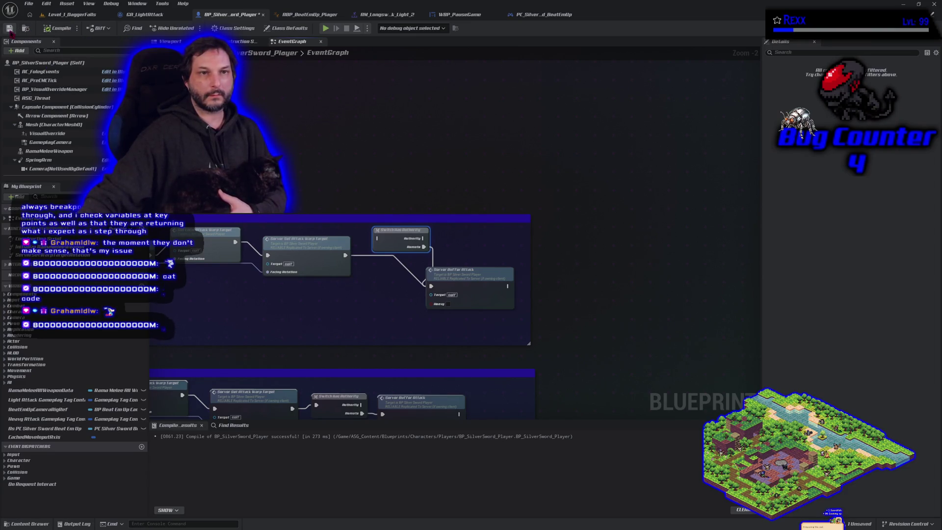
{"action": "left_click", "coordinate": [9, 28]}
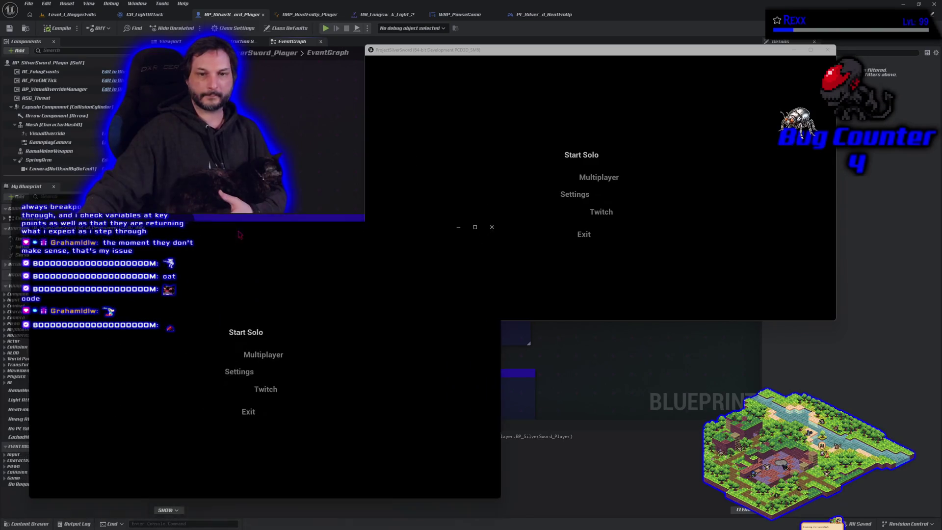
Open the Multiplayer lobby in the second game client
{"action": "left_click", "coordinate": [234, 323]}
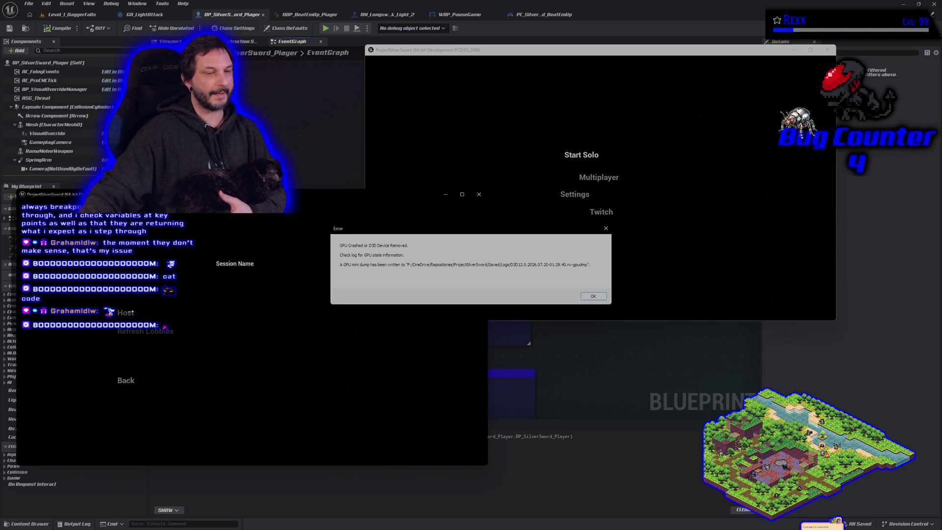
Dismiss the GPU Crashed error and close the crashed second game client
{"action": "left_click", "coordinate": [593, 295]}
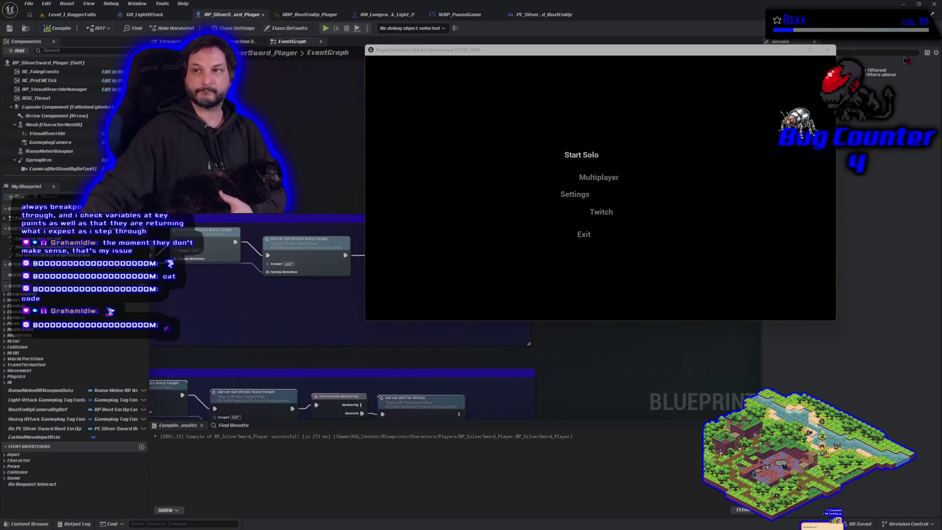
{"action": "key", "text": "Escape"}
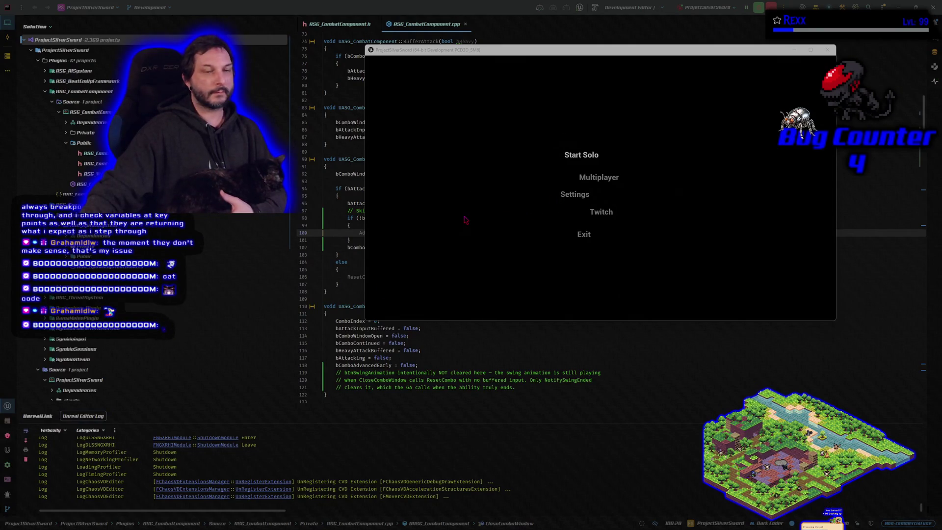
Reposition the remaining game window, open its multiplayer lobby, and build the revised combat code
{"action": "mouse_move", "coordinate": [612, 50]}
{"action": "left_mouse_down"}
{"action": "mouse_move", "coordinate": [616, 66]}
{"action": "mouse_move", "coordinate": [656, 67]}
{"action": "left_mouse_up"}
{"action": "left_click", "coordinate": [640, 191]}
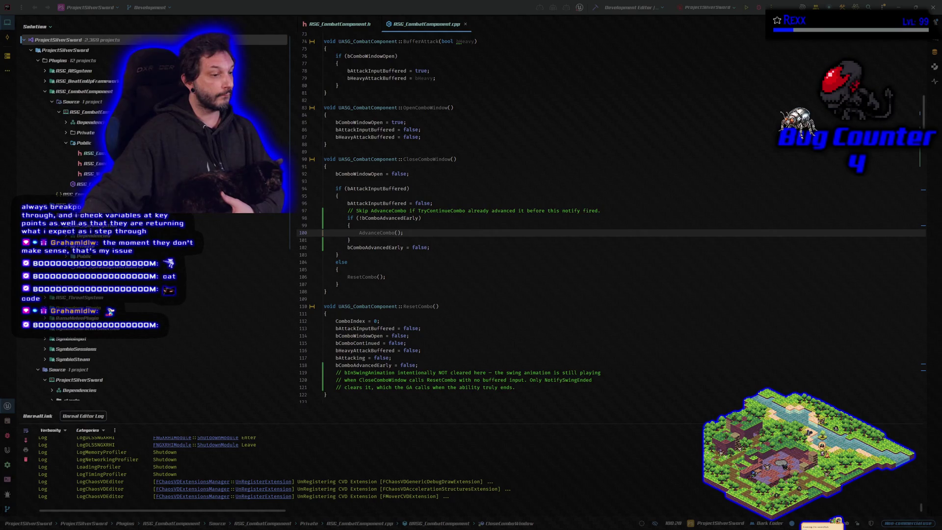
{"action": "left_click", "coordinate": [759, 8]}
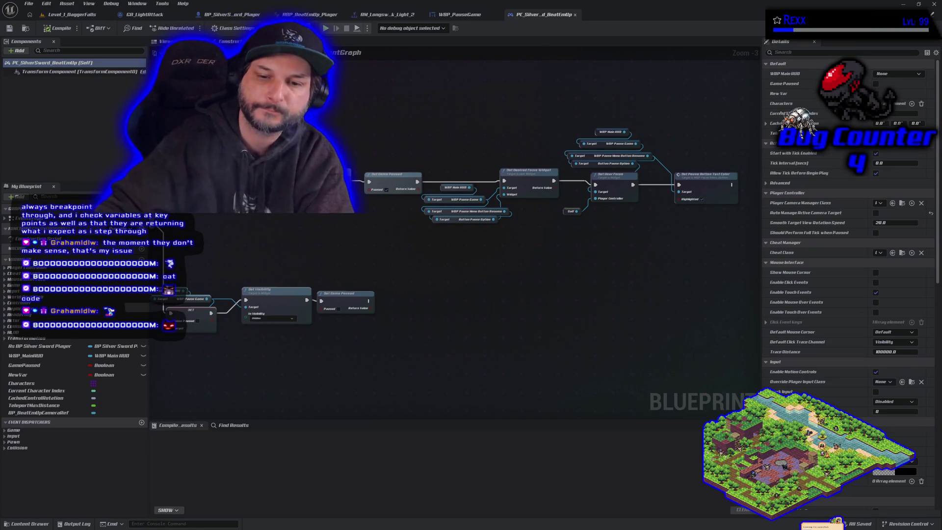
Review the SilverSword player Blueprint graph, then return to Level_1_DaggerFalls for the Platforms menu
{"action": "left_click", "coordinate": [208, 15]}
{"action": "left_click_drag", "start_coordinate": [327, 167], "coordinate": [396, 92]}
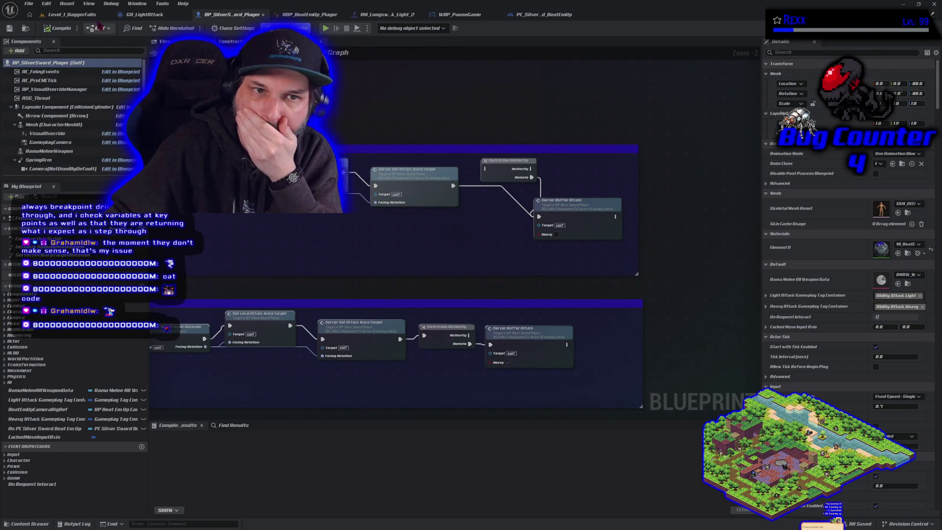
{"action": "left_click", "coordinate": [74, 14]}
{"action": "left_click", "coordinate": [138, 4]}
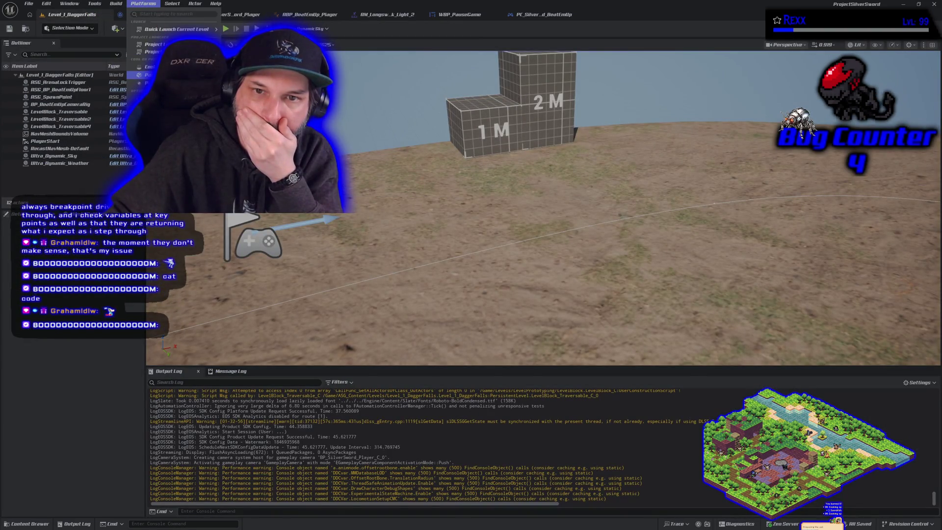
Start Platforms > Windows > Package Project, then bring the editor back in front of the terminal
{"action": "key", "text": "Escape"}
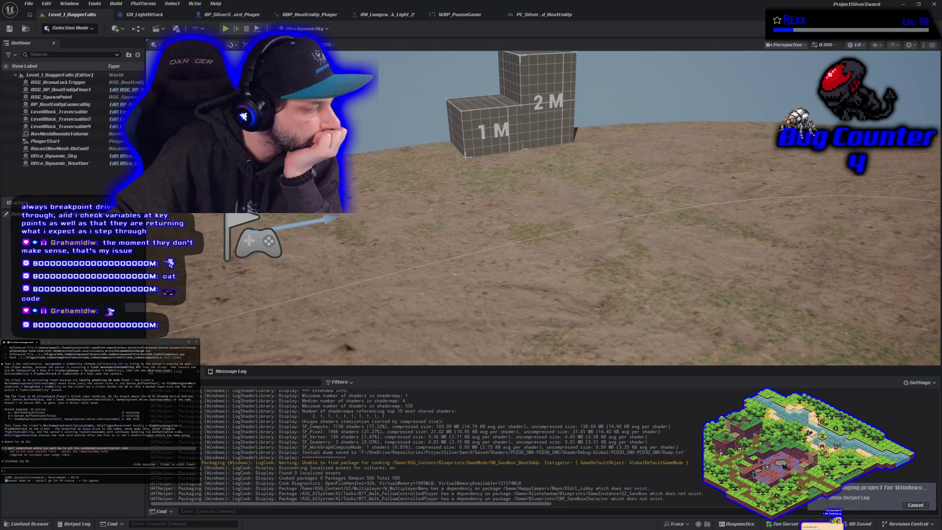
{"action": "key", "text": "alt+Tab"}
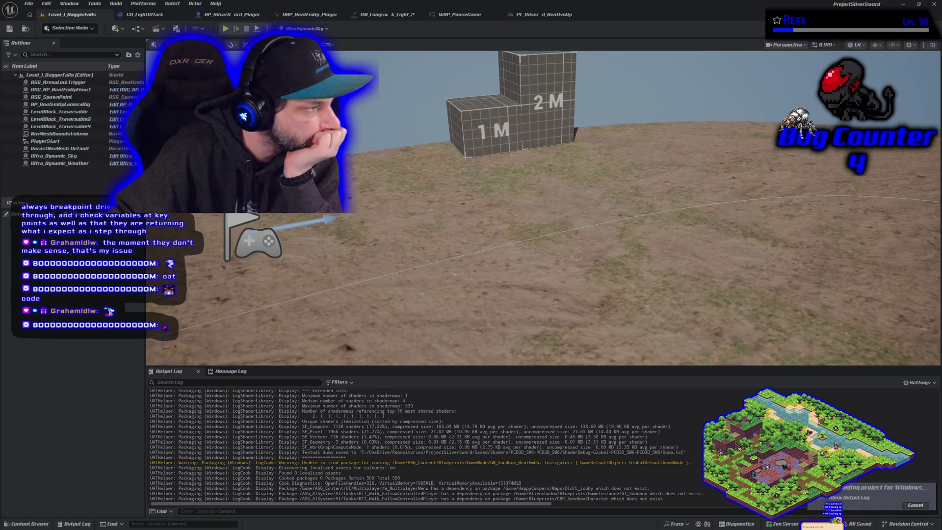